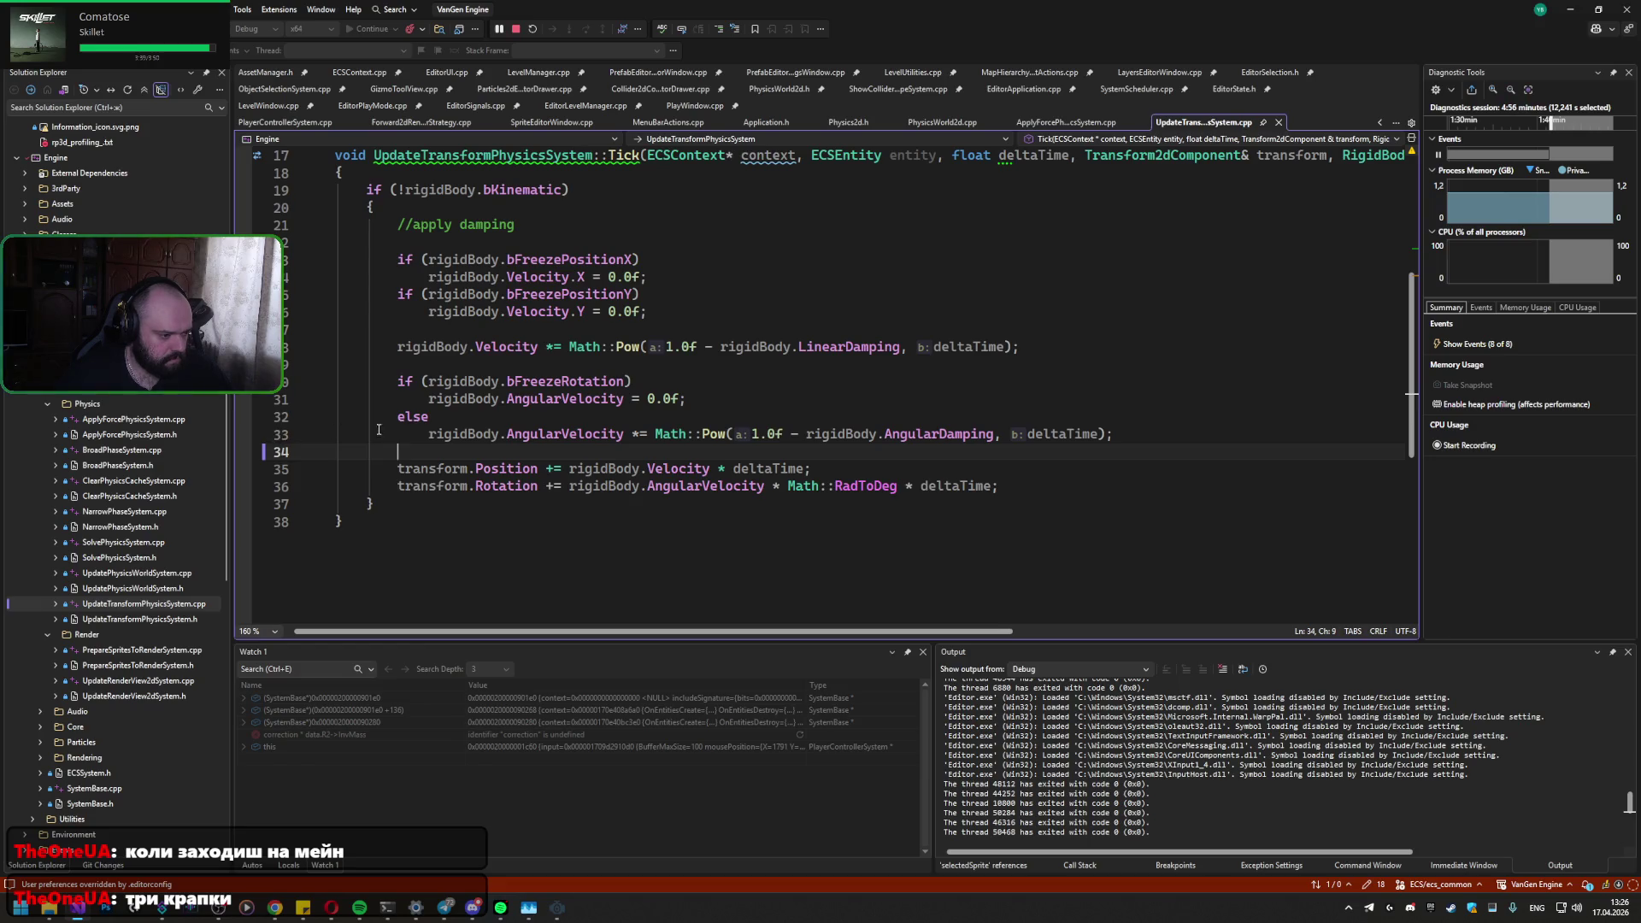
Step: Navigate to the Space-key JumpForce line in PlayerControllerSystem.cpp's Tick function
{"action": "mouse_move", "coordinate": [484, 429]}
{"action": "key", "text": "ctrl+minus"}
{"action": "key", "text": "ctrl+minus"}
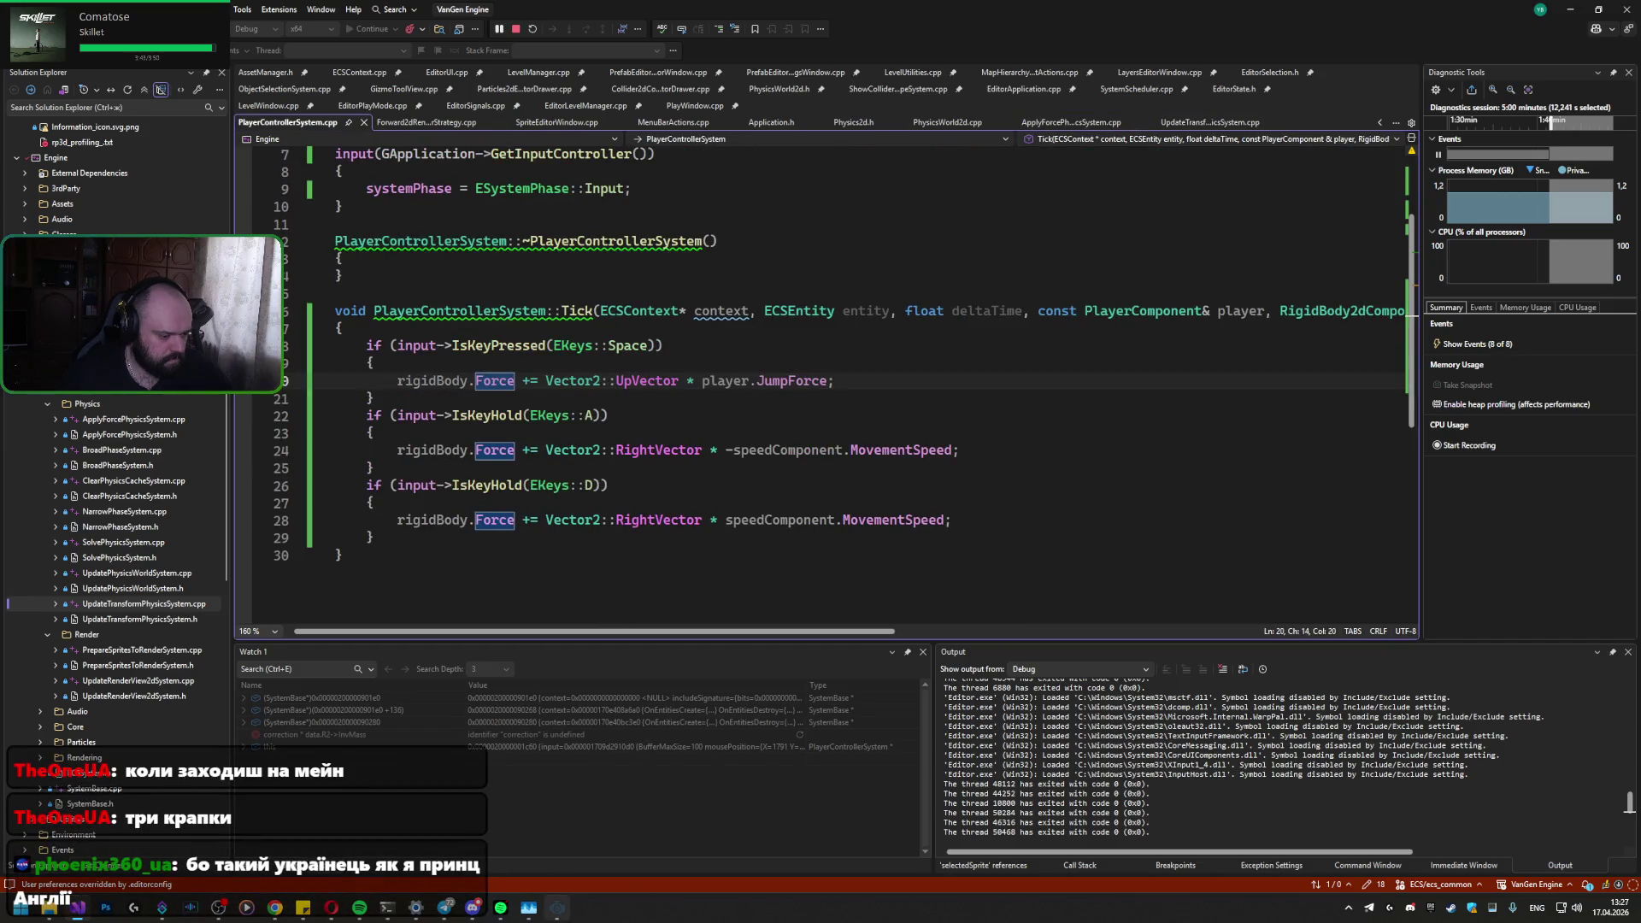
Step: In the engine's Inspector, change the Player's JumpForce from 10000 to 5000
{"action": "left_click", "coordinate": [563, 919]}
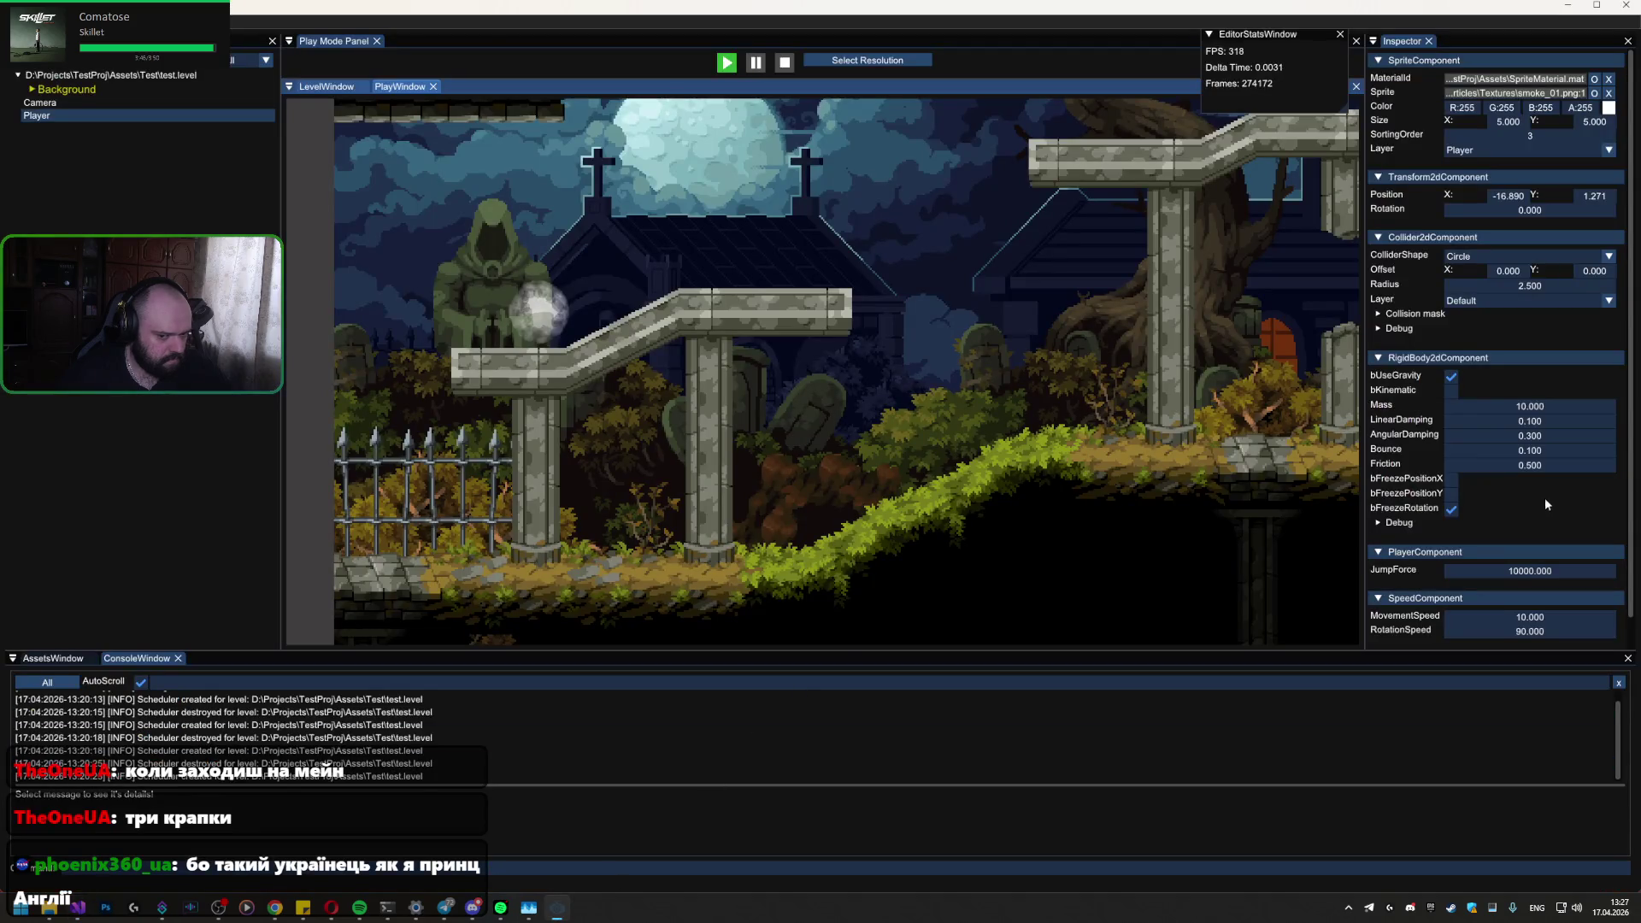
{"action": "left_click", "coordinate": [1532, 572]}
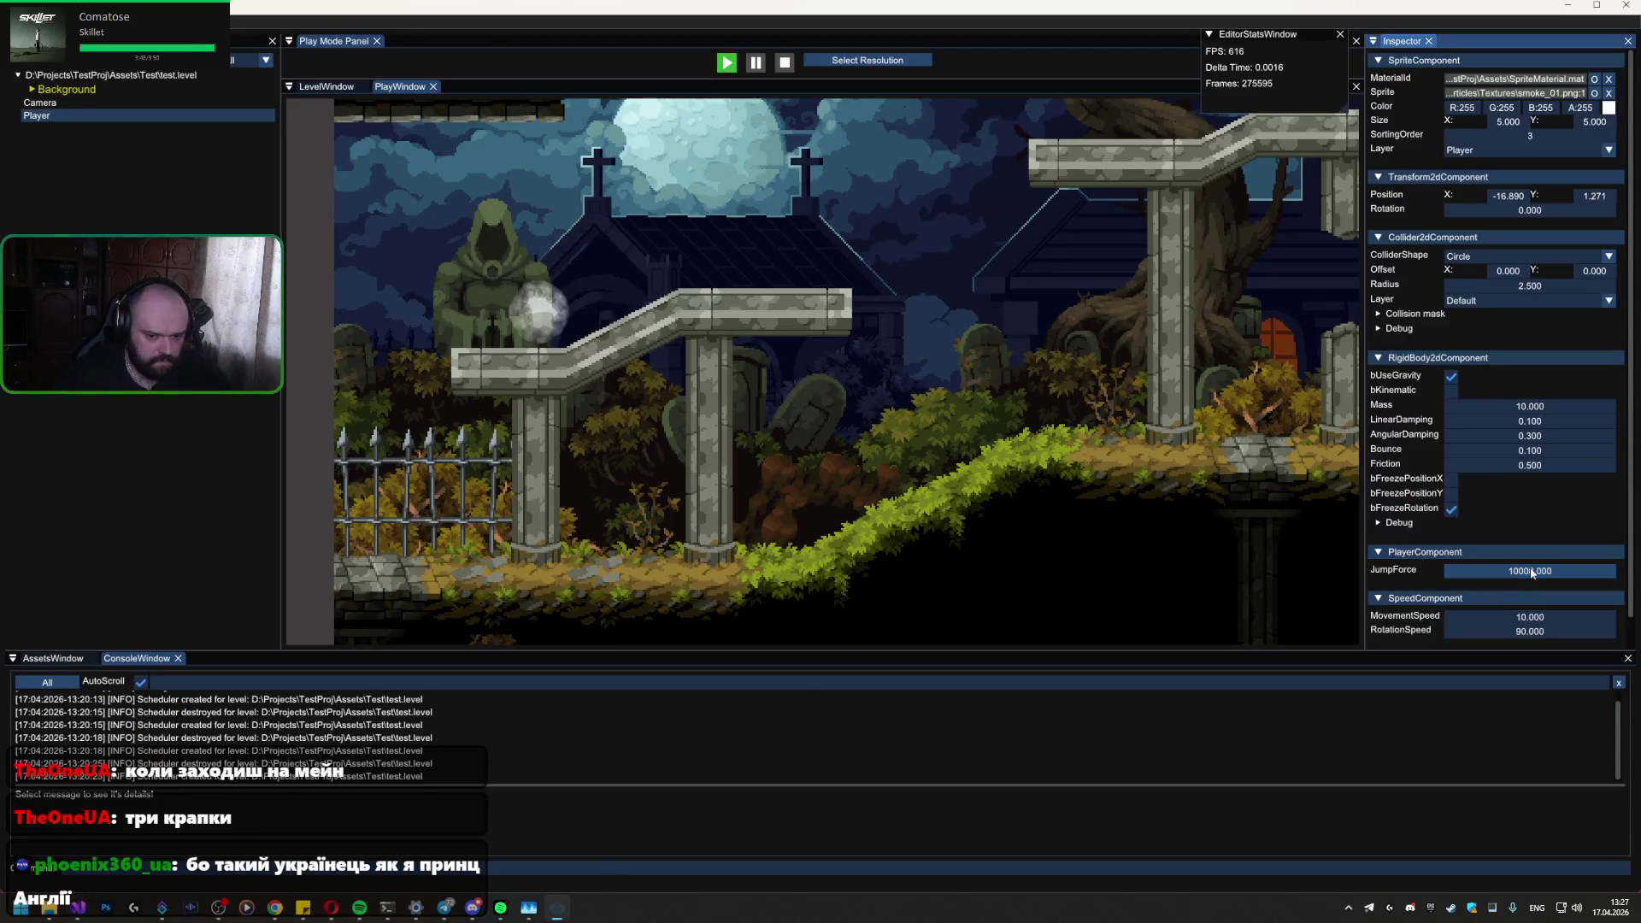
{"action": "type", "text": "10000.000"}
{"action": "left_click", "coordinate": [863, 337]}
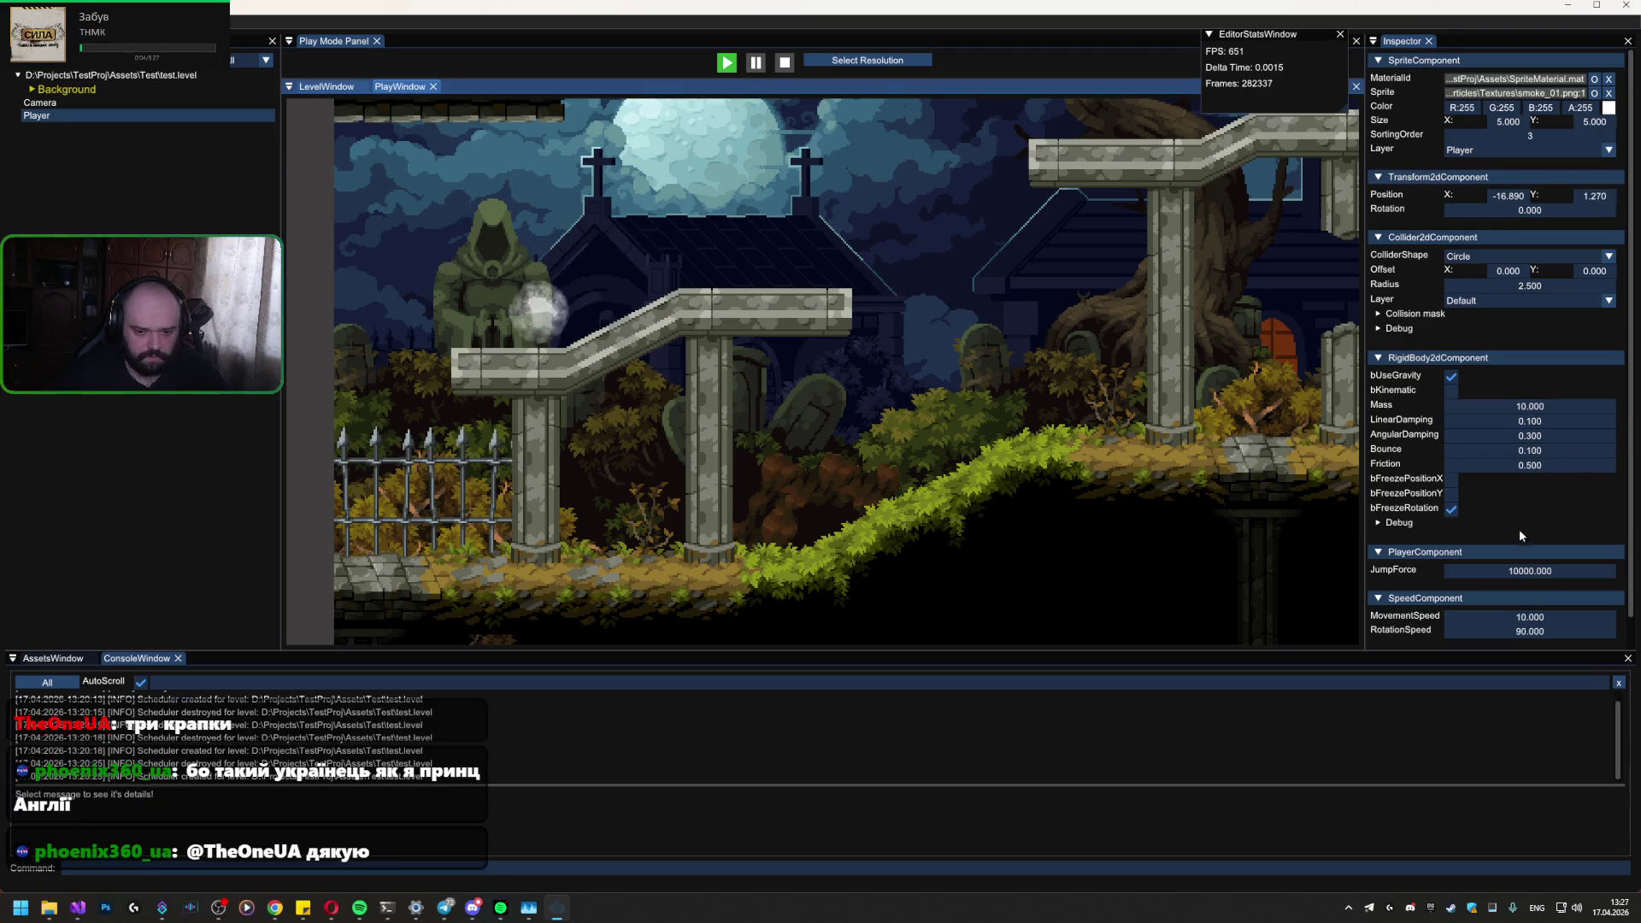
{"action": "left_click_drag", "start_coordinate": [1517, 571], "coordinate": [1502, 576]}
{"action": "left_click_drag", "start_coordinate": [1241, 562], "coordinate": [1235, 564]}
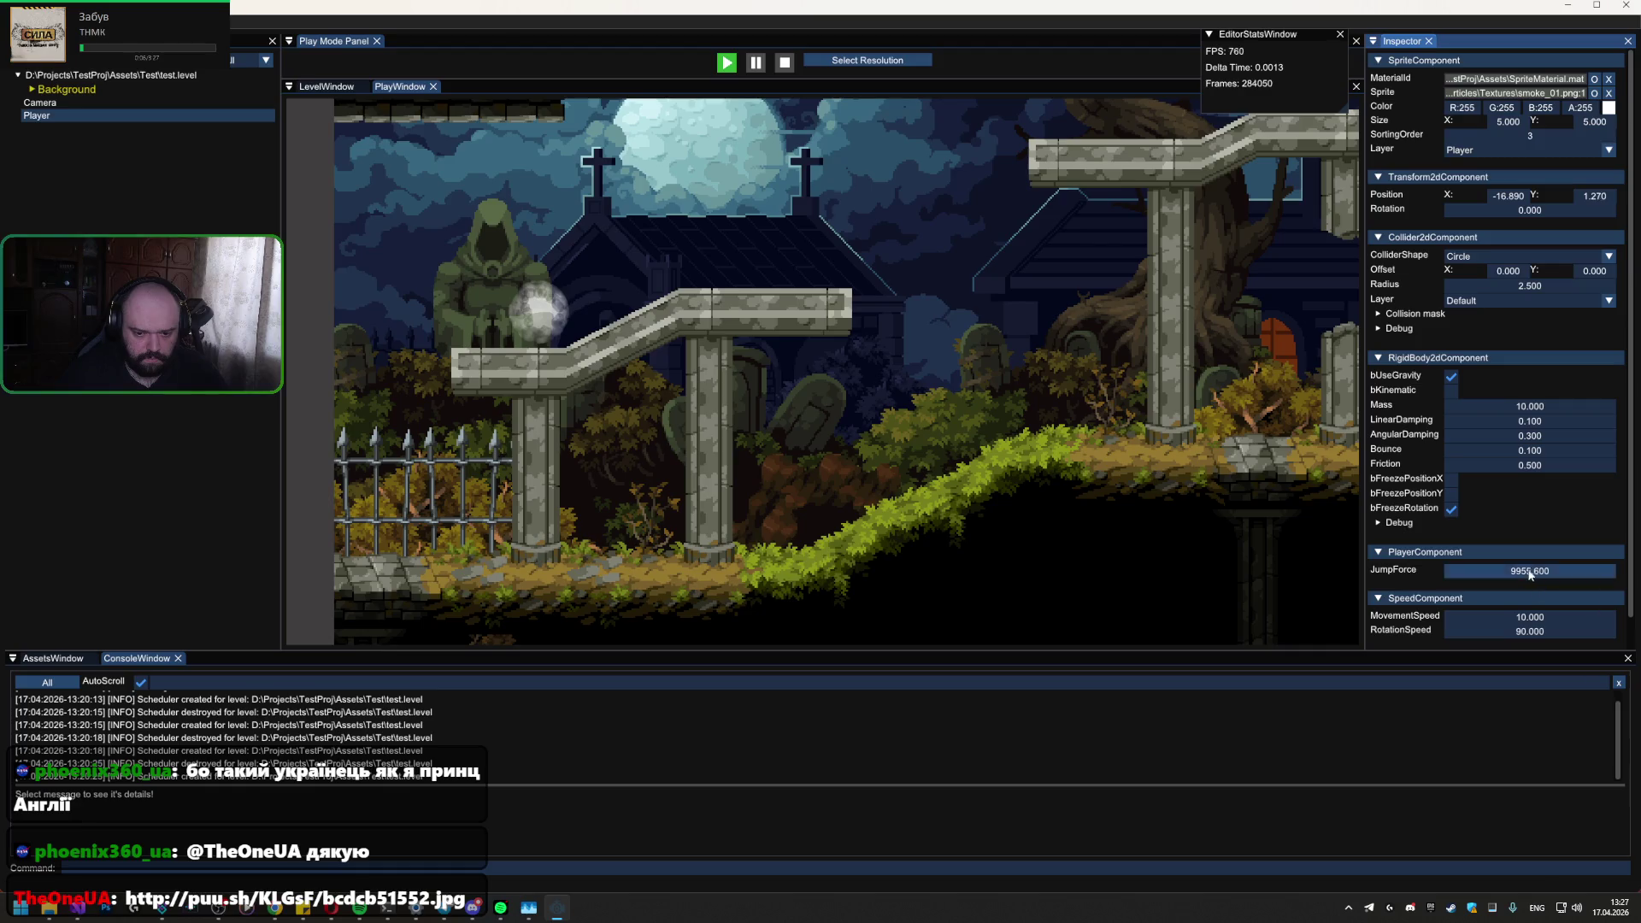
{"action": "double_click", "coordinate": [1524, 565]}
{"action": "type", "text": "5"}
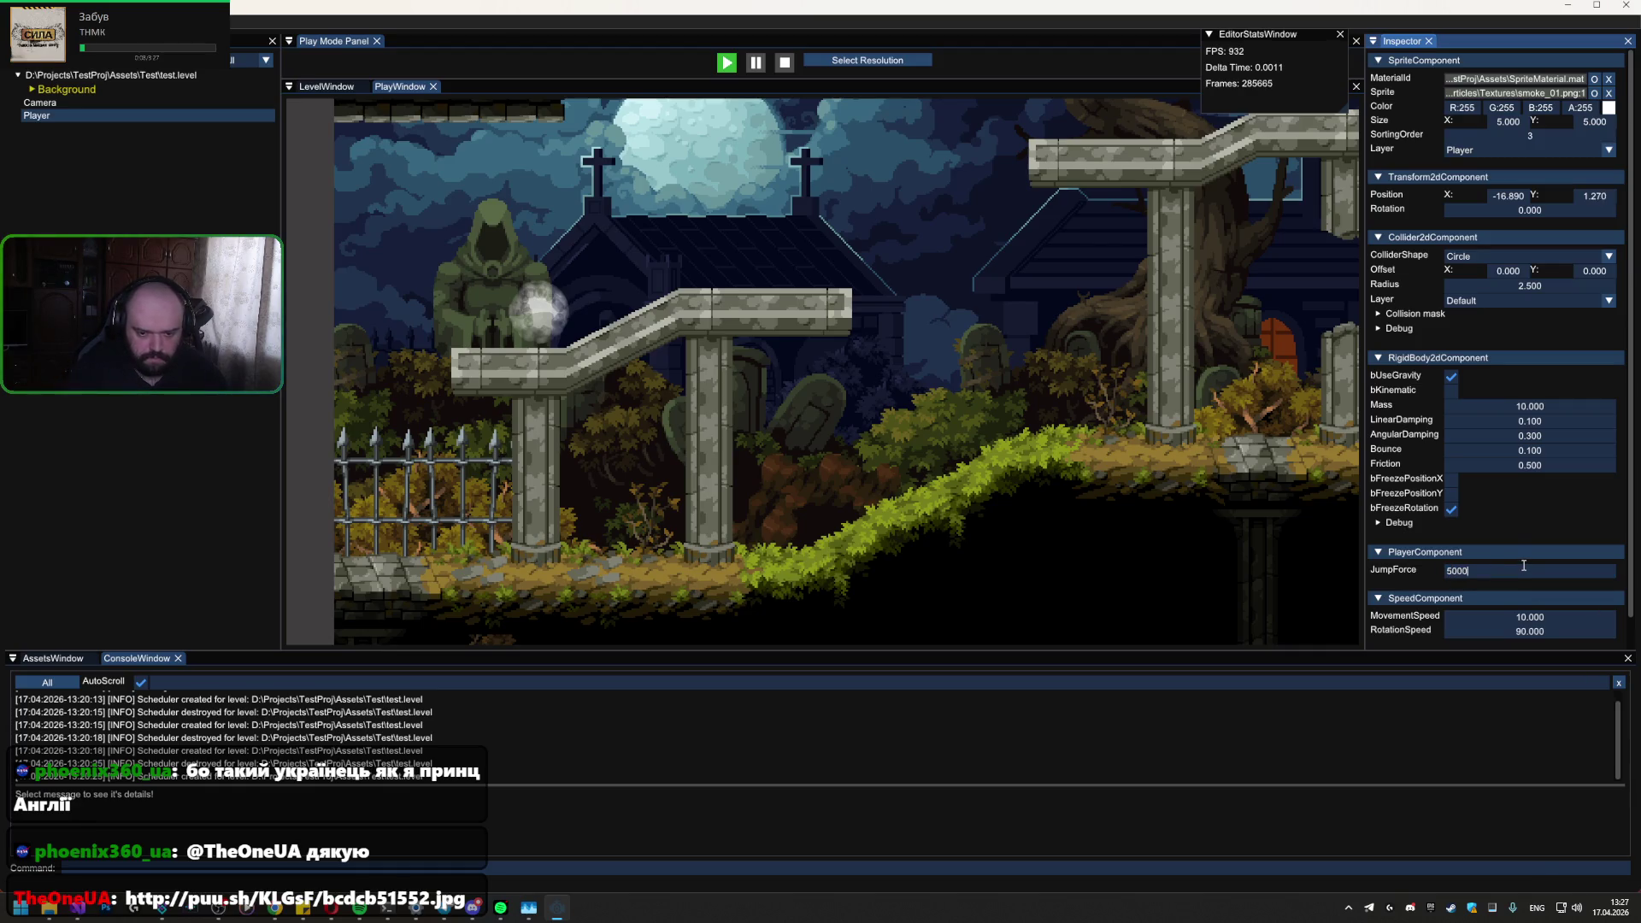
{"action": "type", "text": "000"}
{"action": "key", "text": "Return"}
Step: Test a 5000-force jump, then roll the ball along the roof and up the stone slope
{"action": "left_click", "coordinate": [1017, 342]}
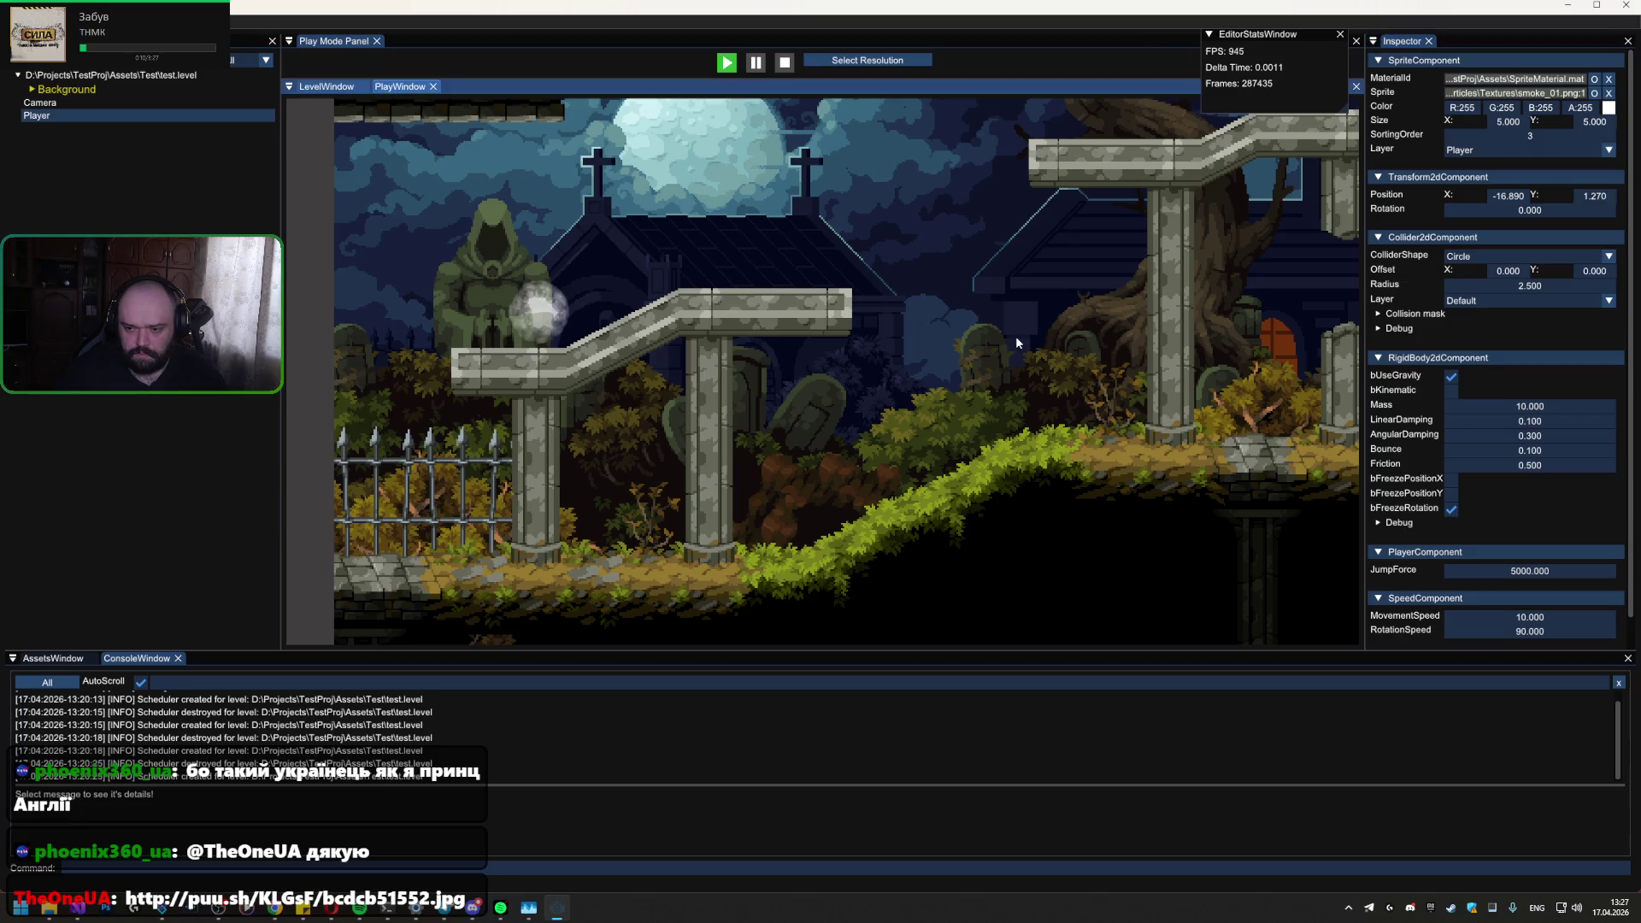
{"action": "key", "text": "space"}
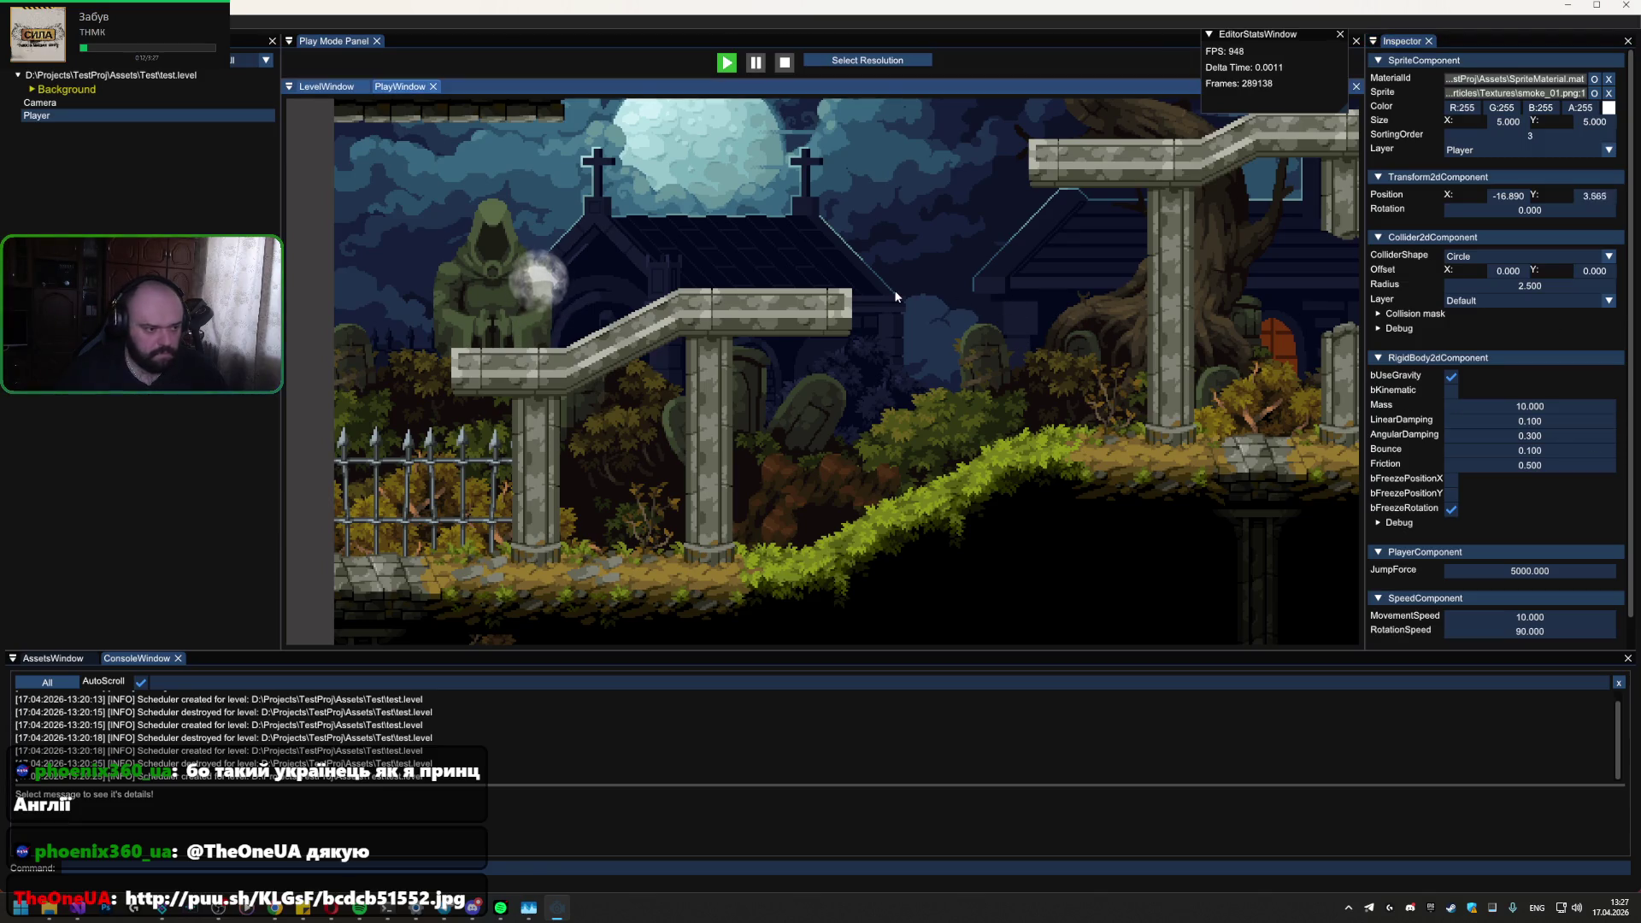
{"action": "key", "text": "d"}
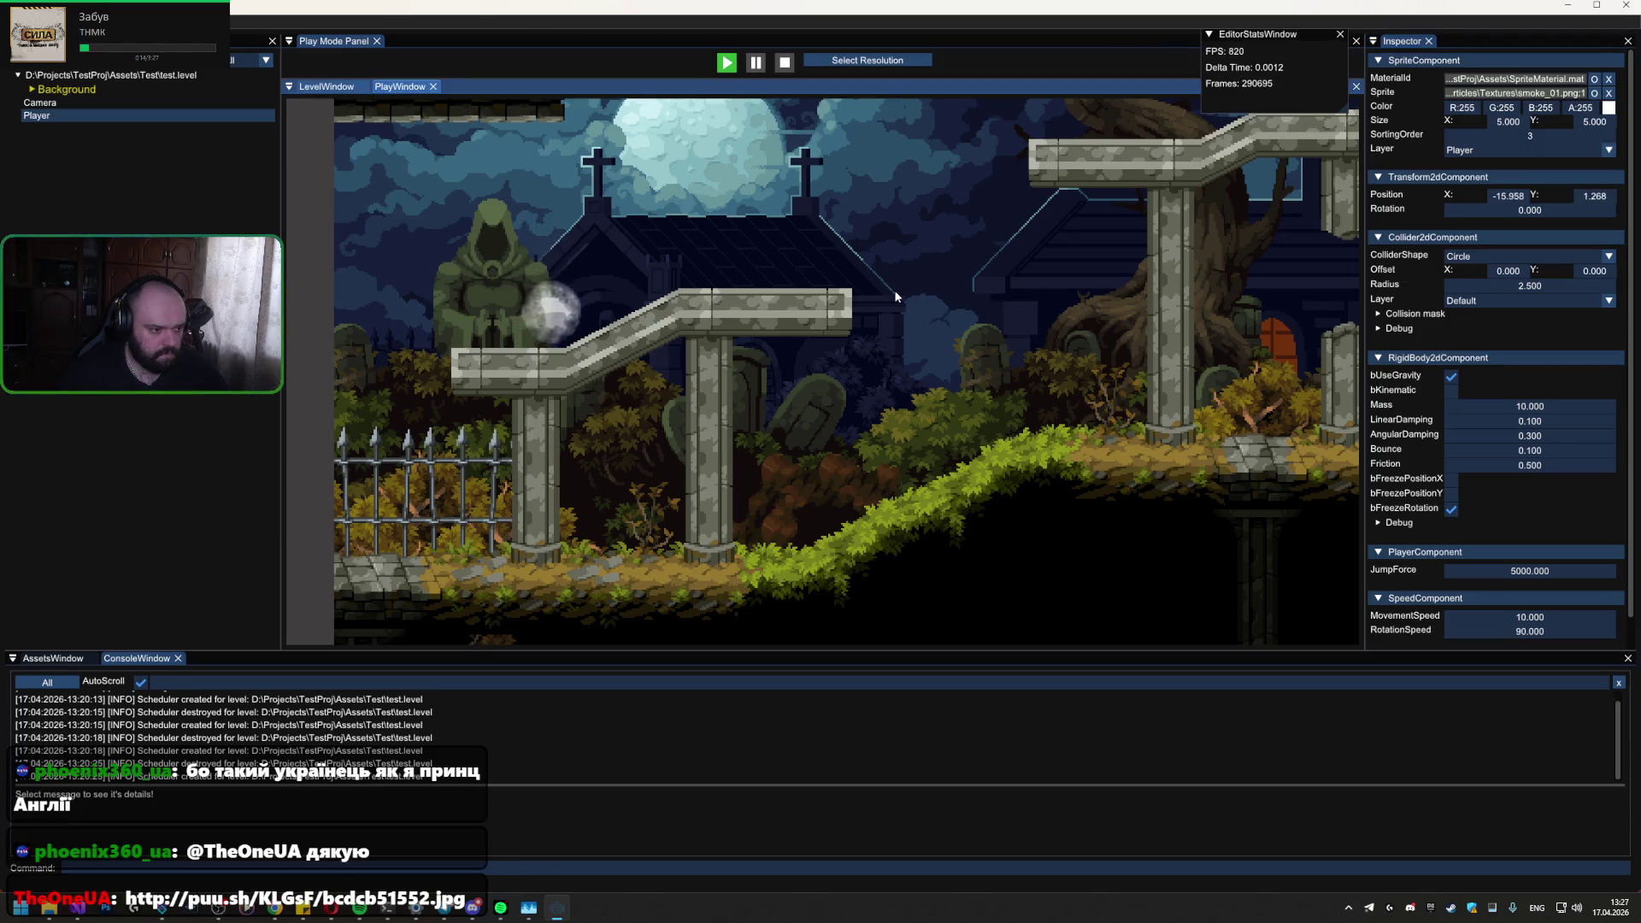
{"action": "key", "text": "space"}
{"action": "key", "text": "d"}
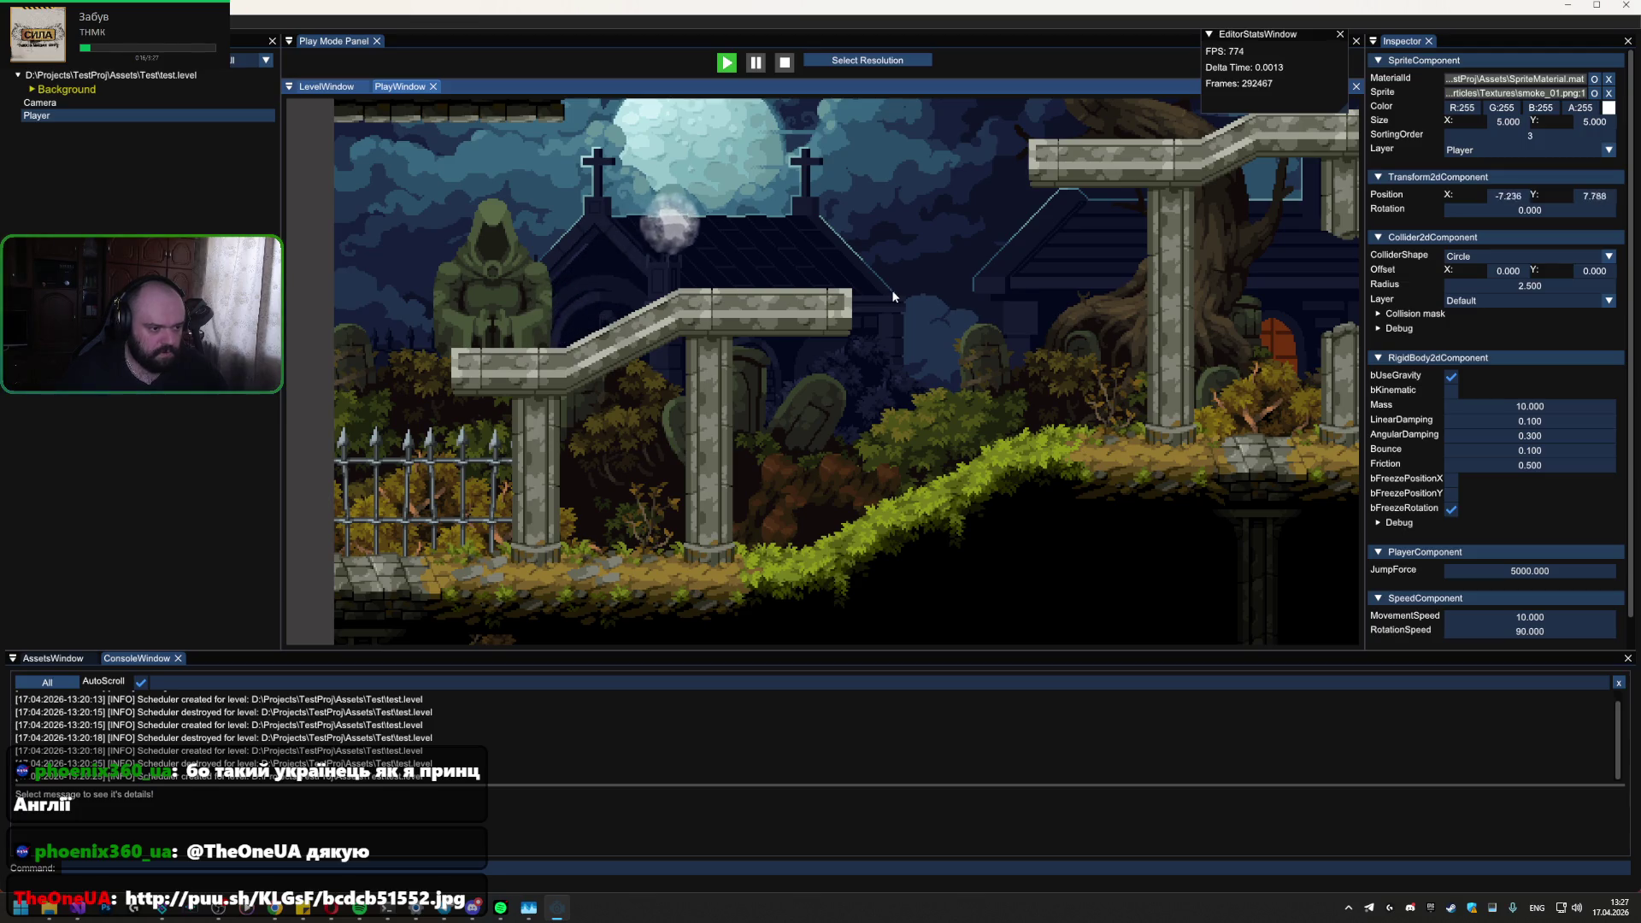
{"action": "key", "text": "a"}
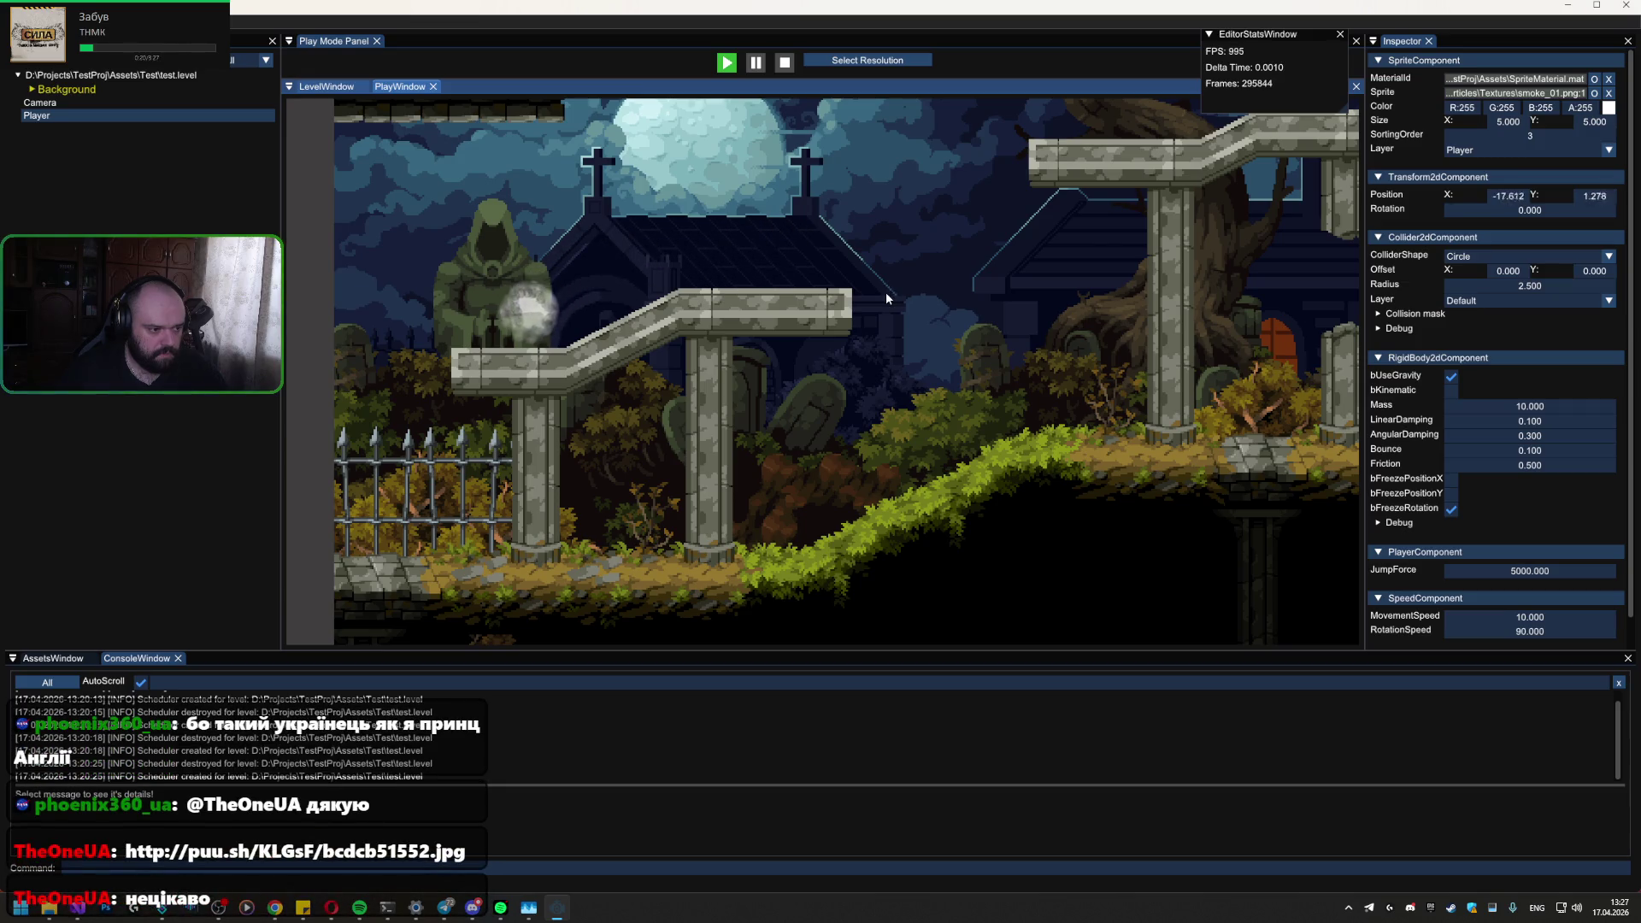
{"action": "key", "text": "d"}
{"action": "key", "text": "d"}
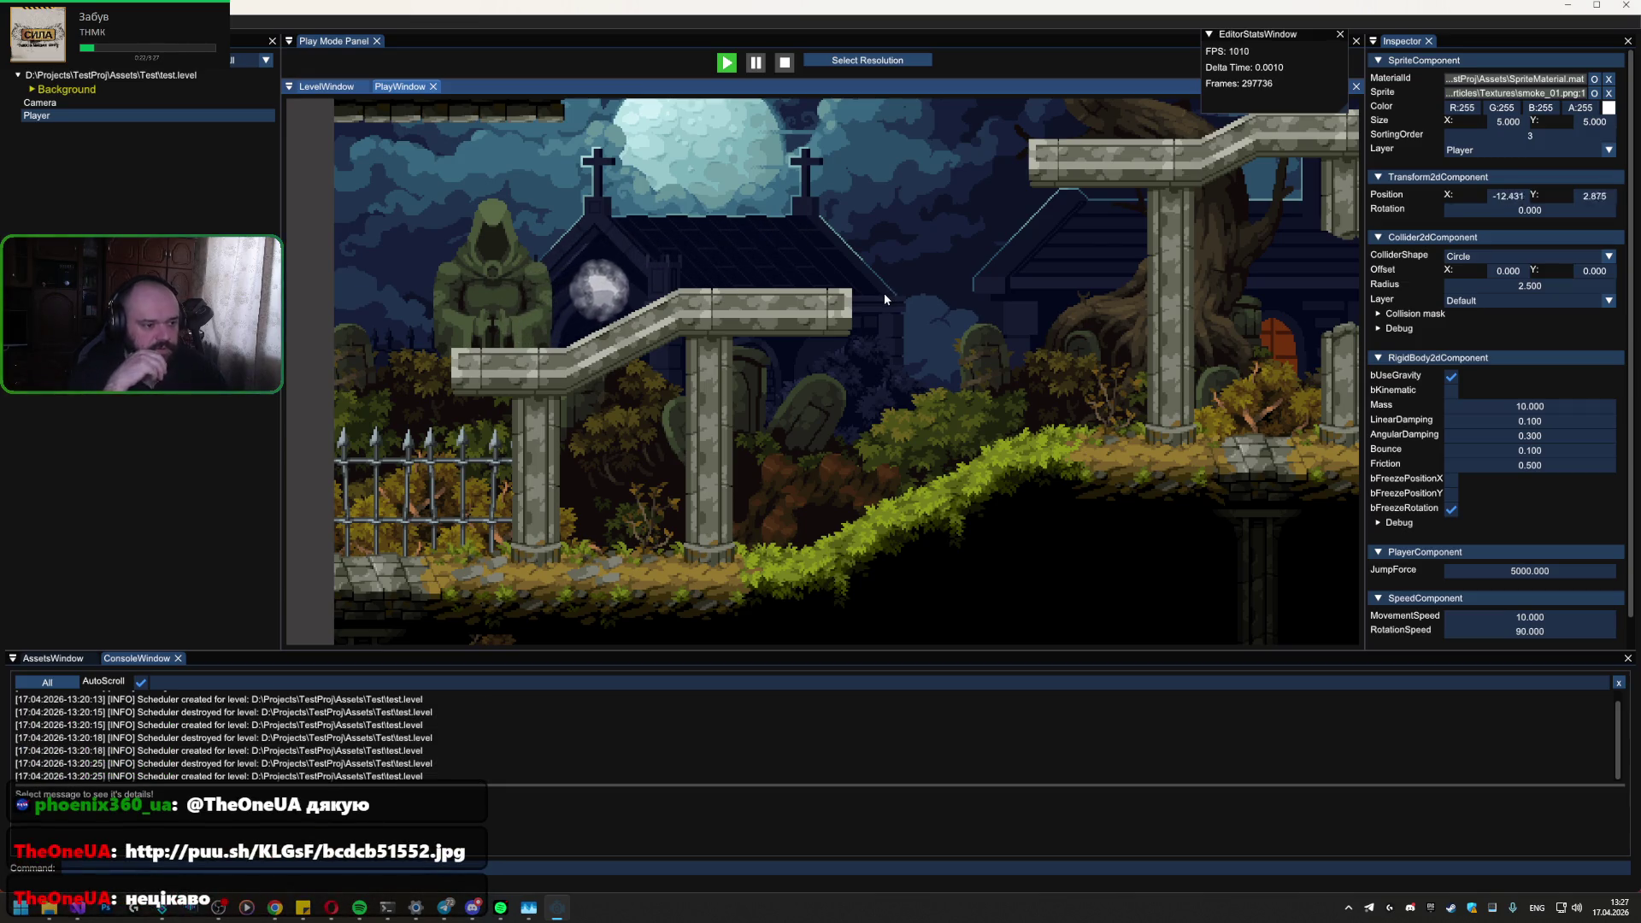
{"action": "key", "text": "d"}
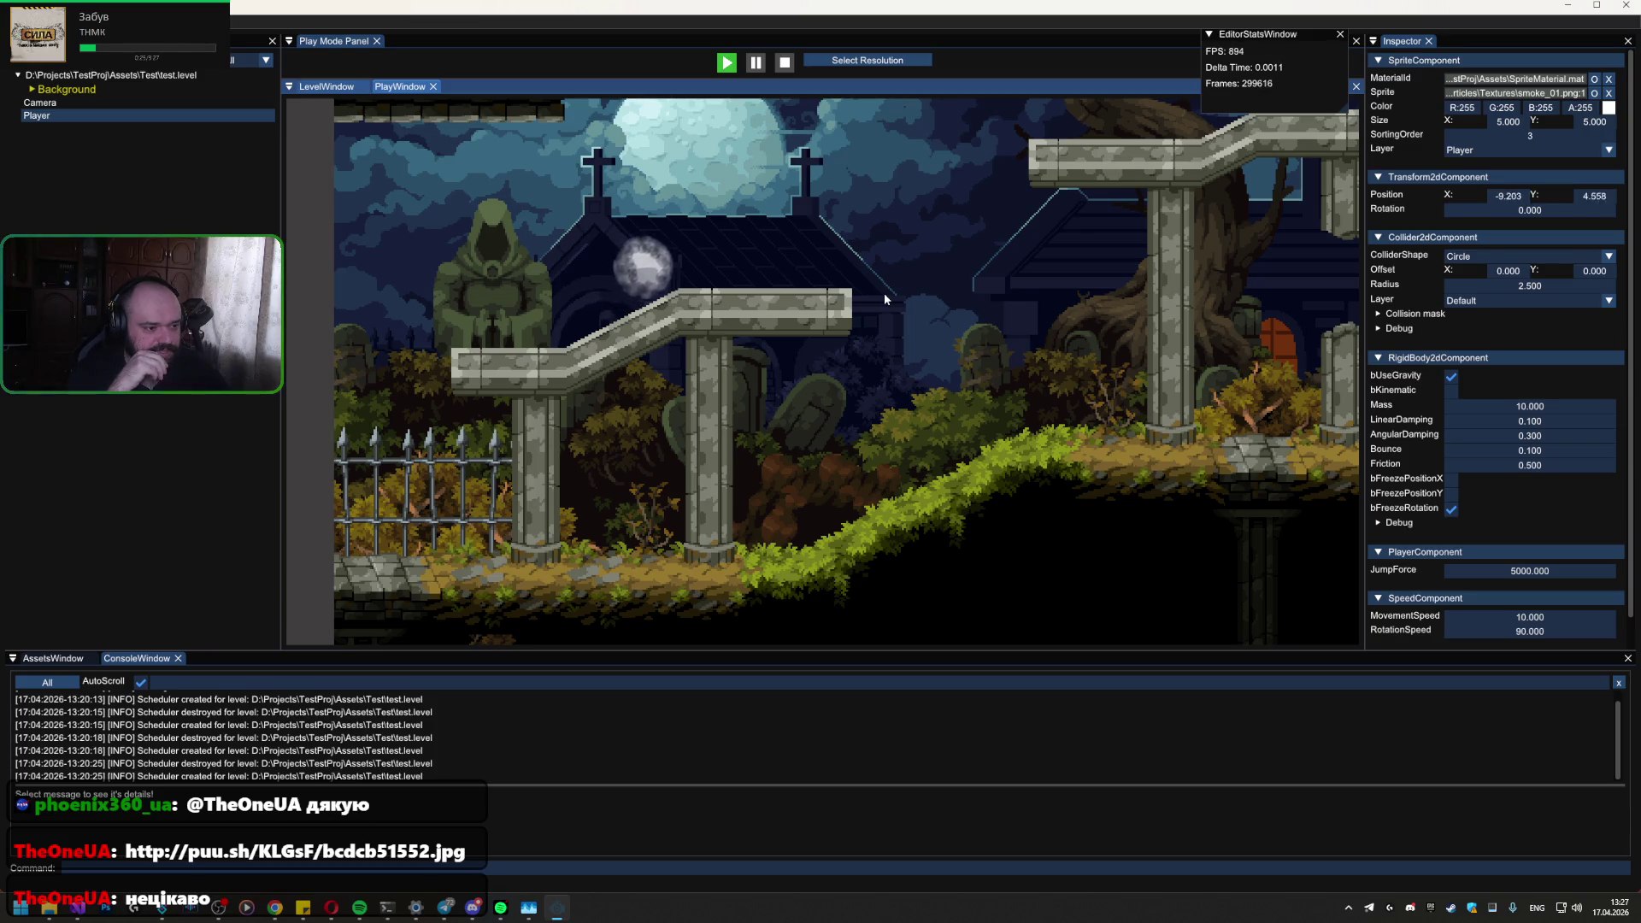
{"action": "key", "text": "d"}
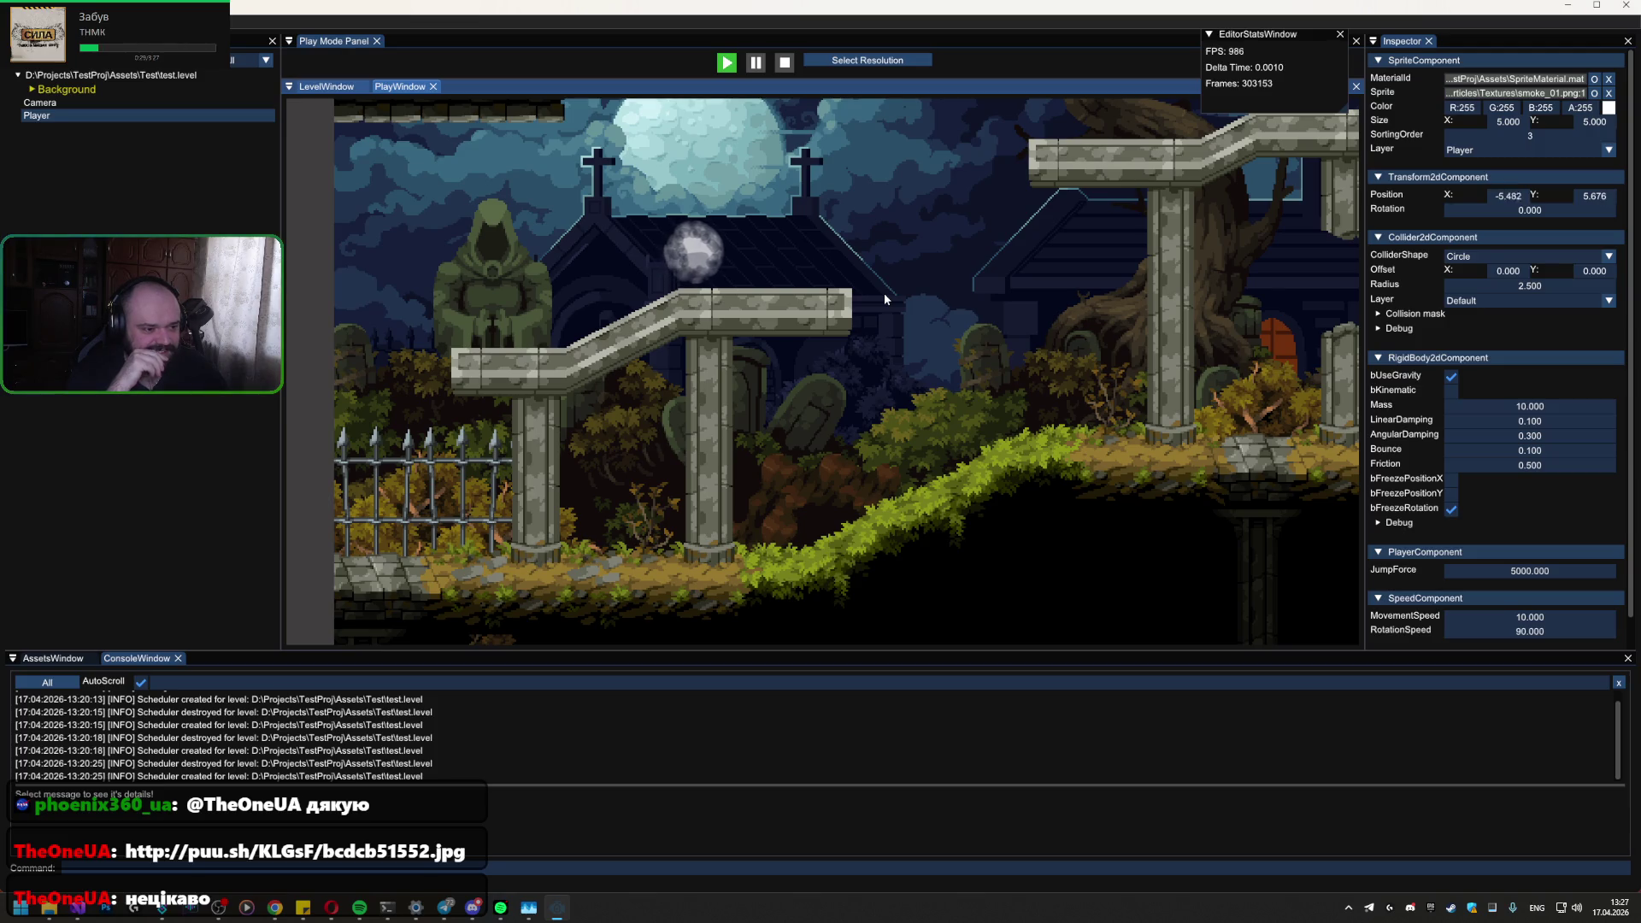
{"action": "key", "text": "a"}
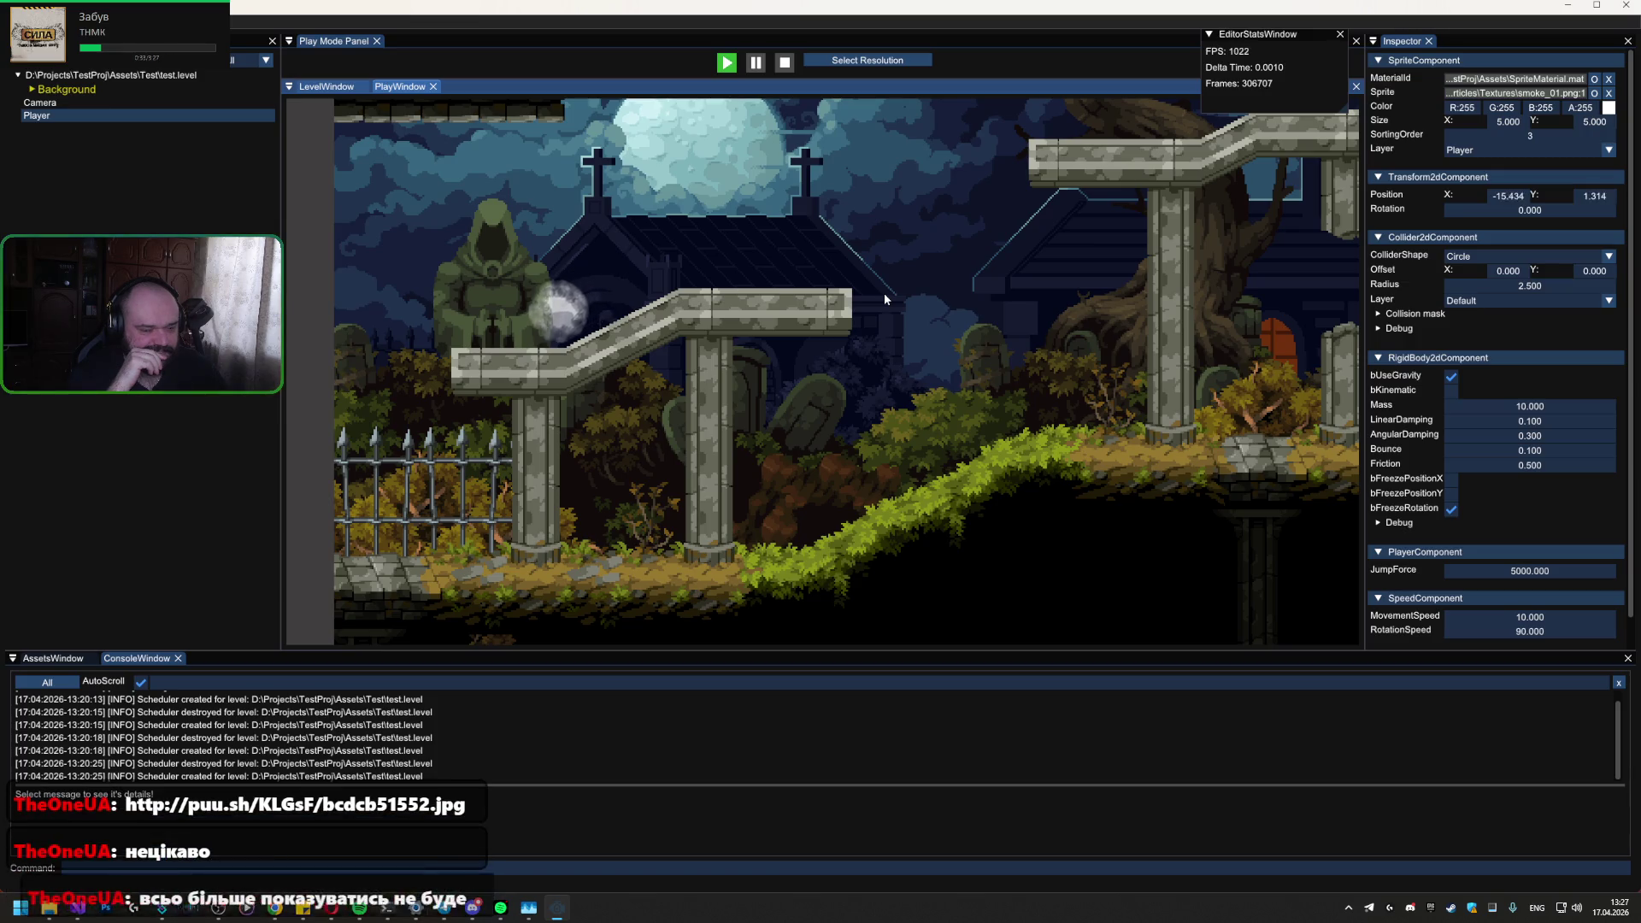
Step: Jump the ball off the roof and roll it back and forth on the grassy slope
{"action": "key", "text": "space"}
{"action": "key", "text": "d"}
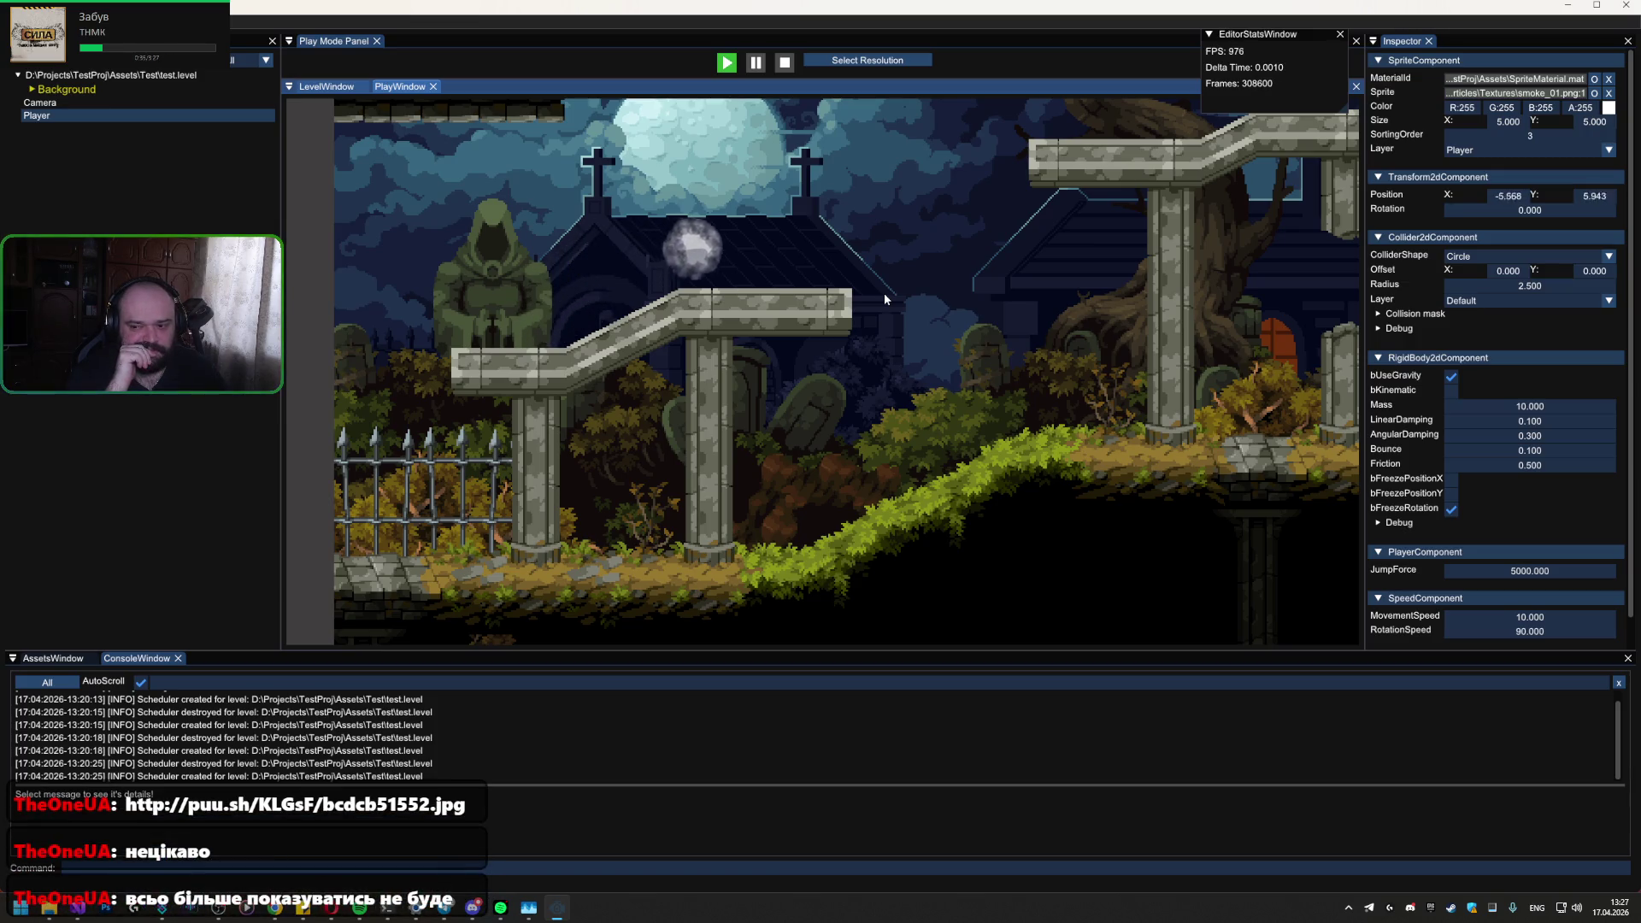
{"action": "key", "text": "space"}
{"action": "key", "text": "d"}
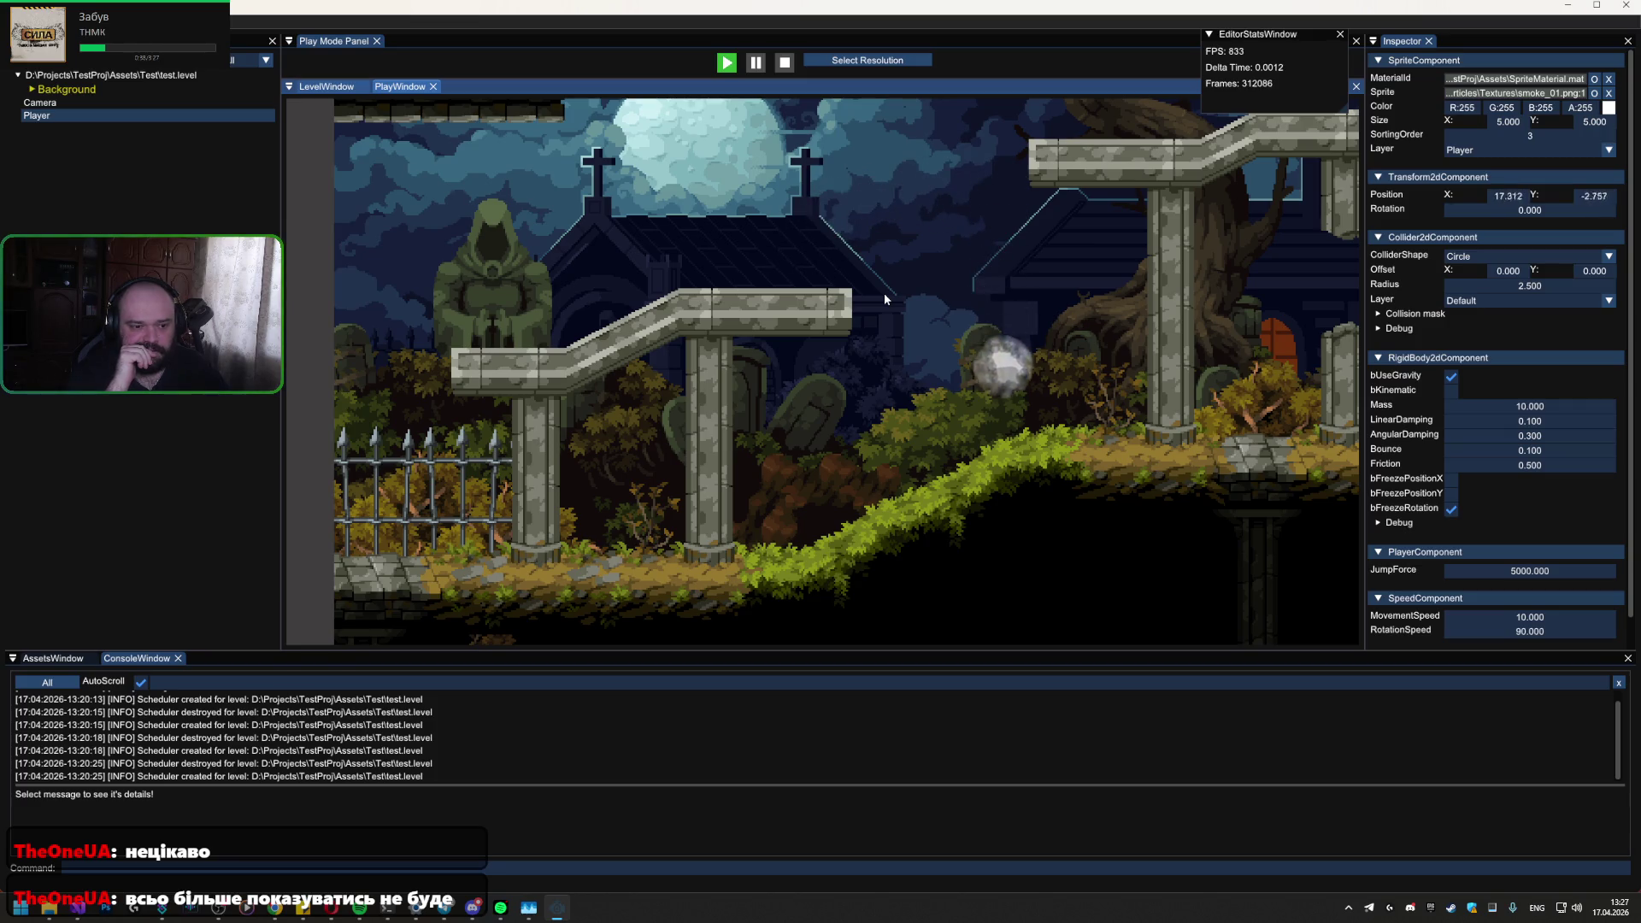
{"action": "key", "text": "d"}
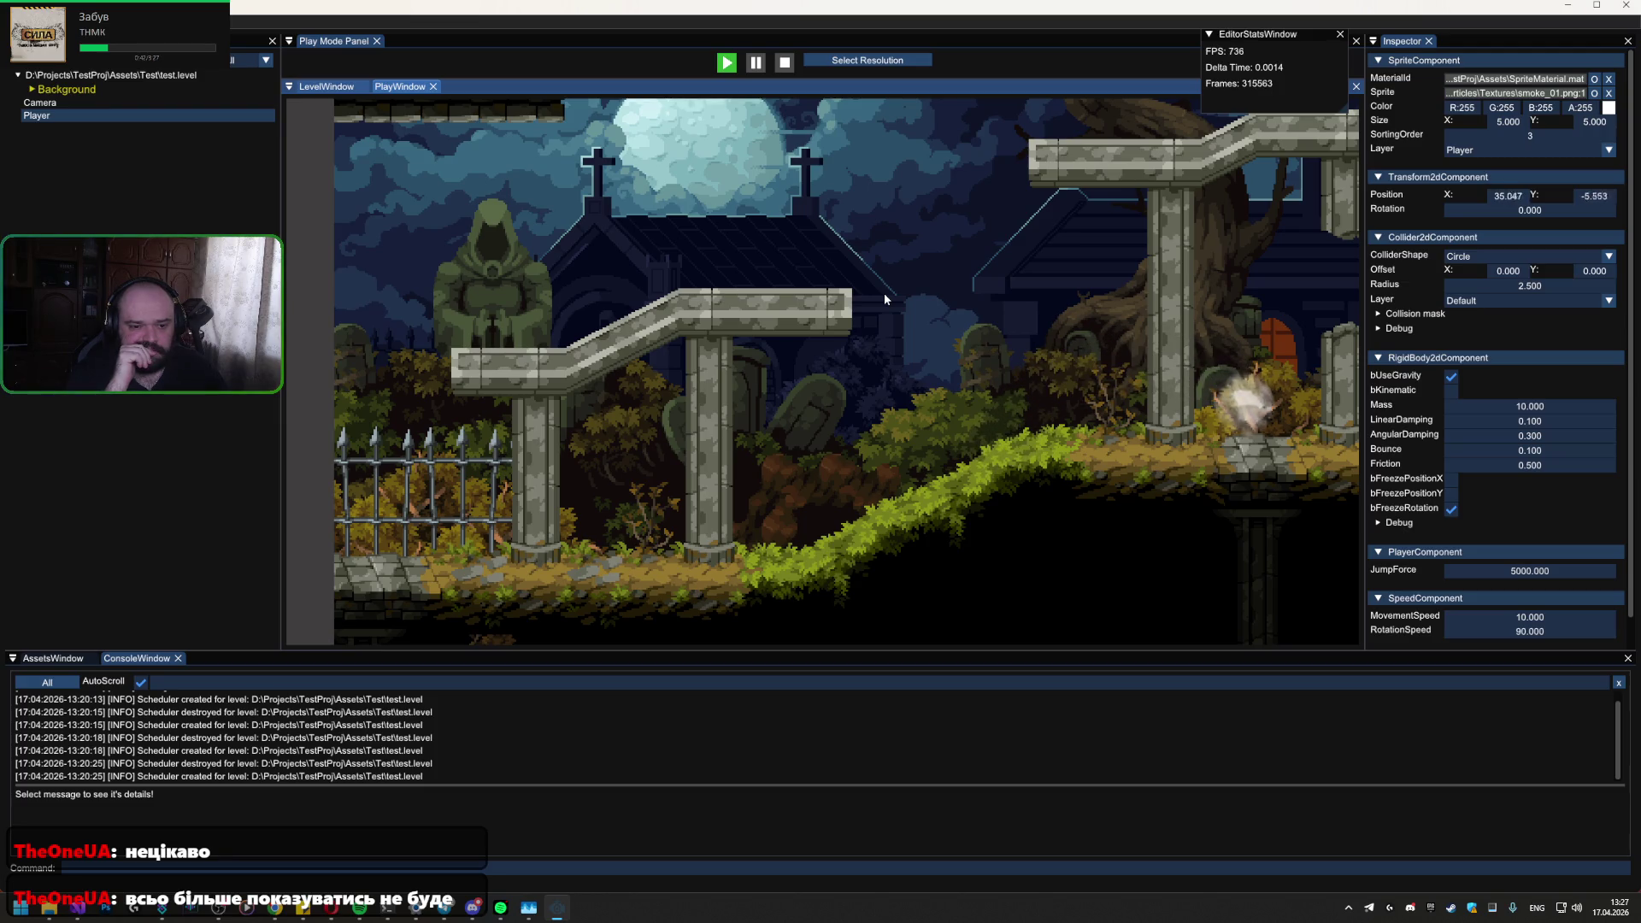
{"action": "key", "text": "a"}
{"action": "key", "text": "a"}
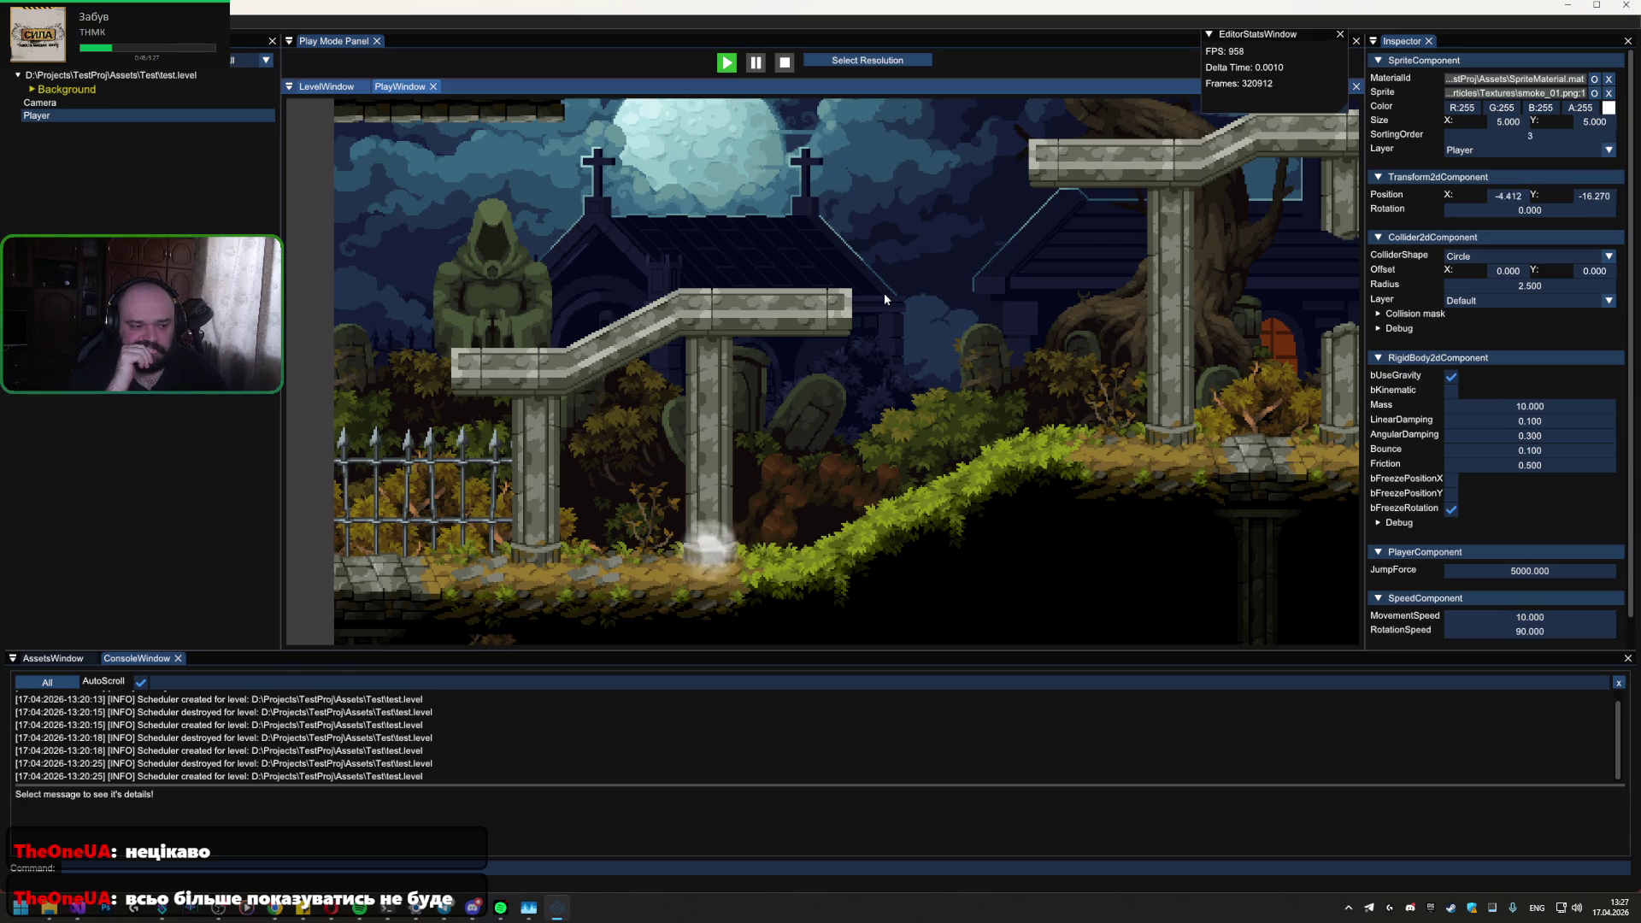
{"action": "key", "text": "a"}
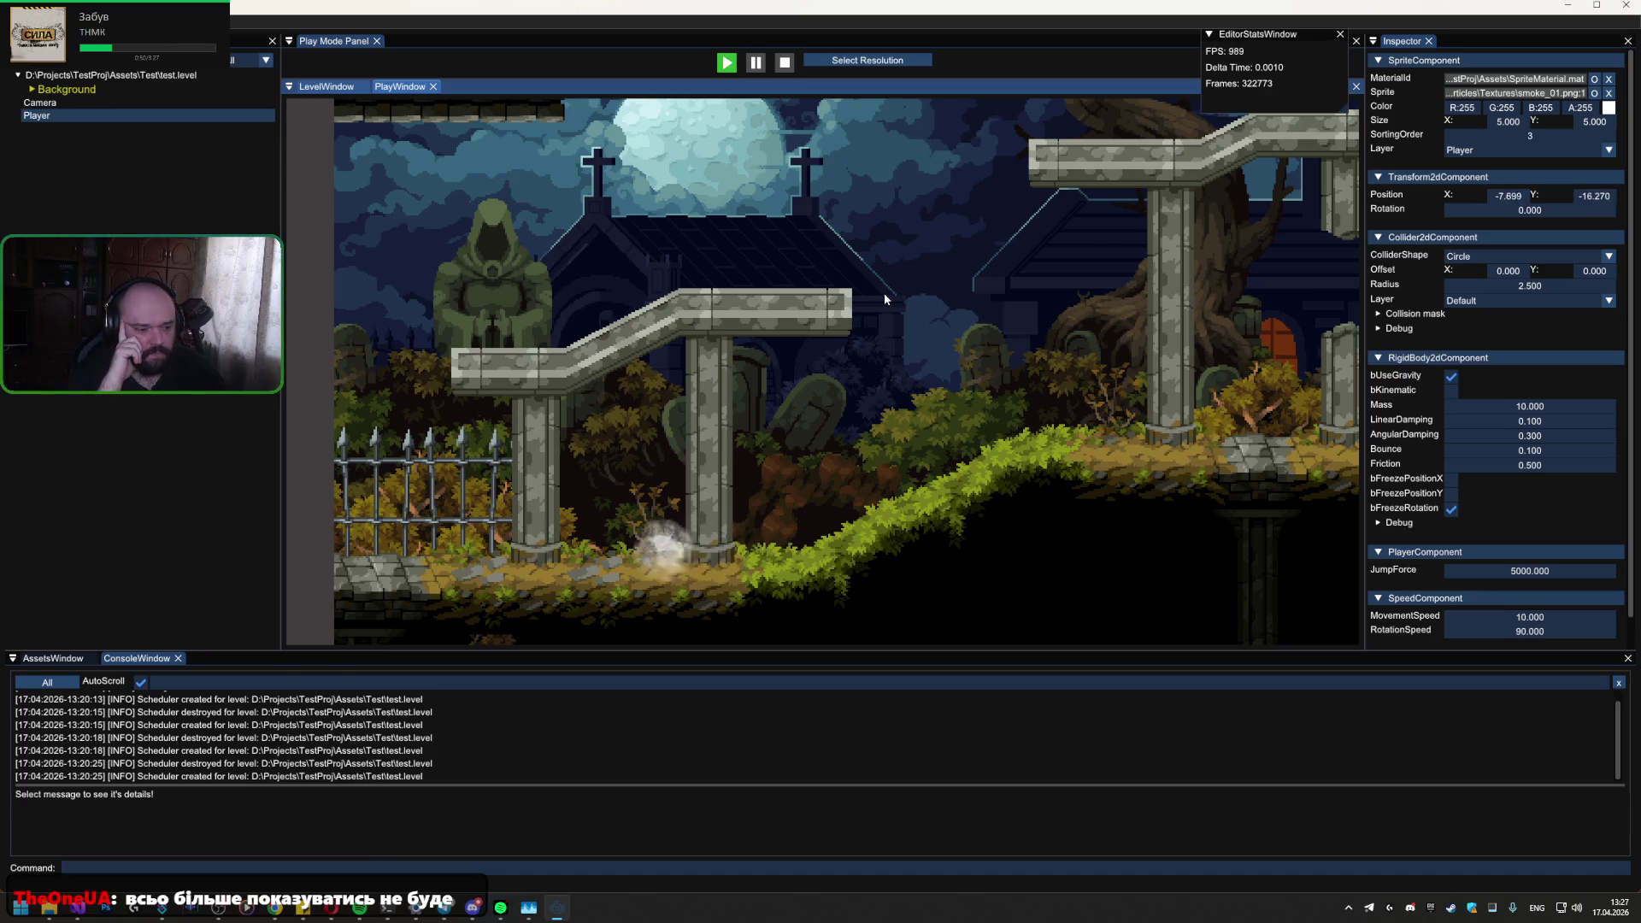
{"action": "key", "text": "d"}
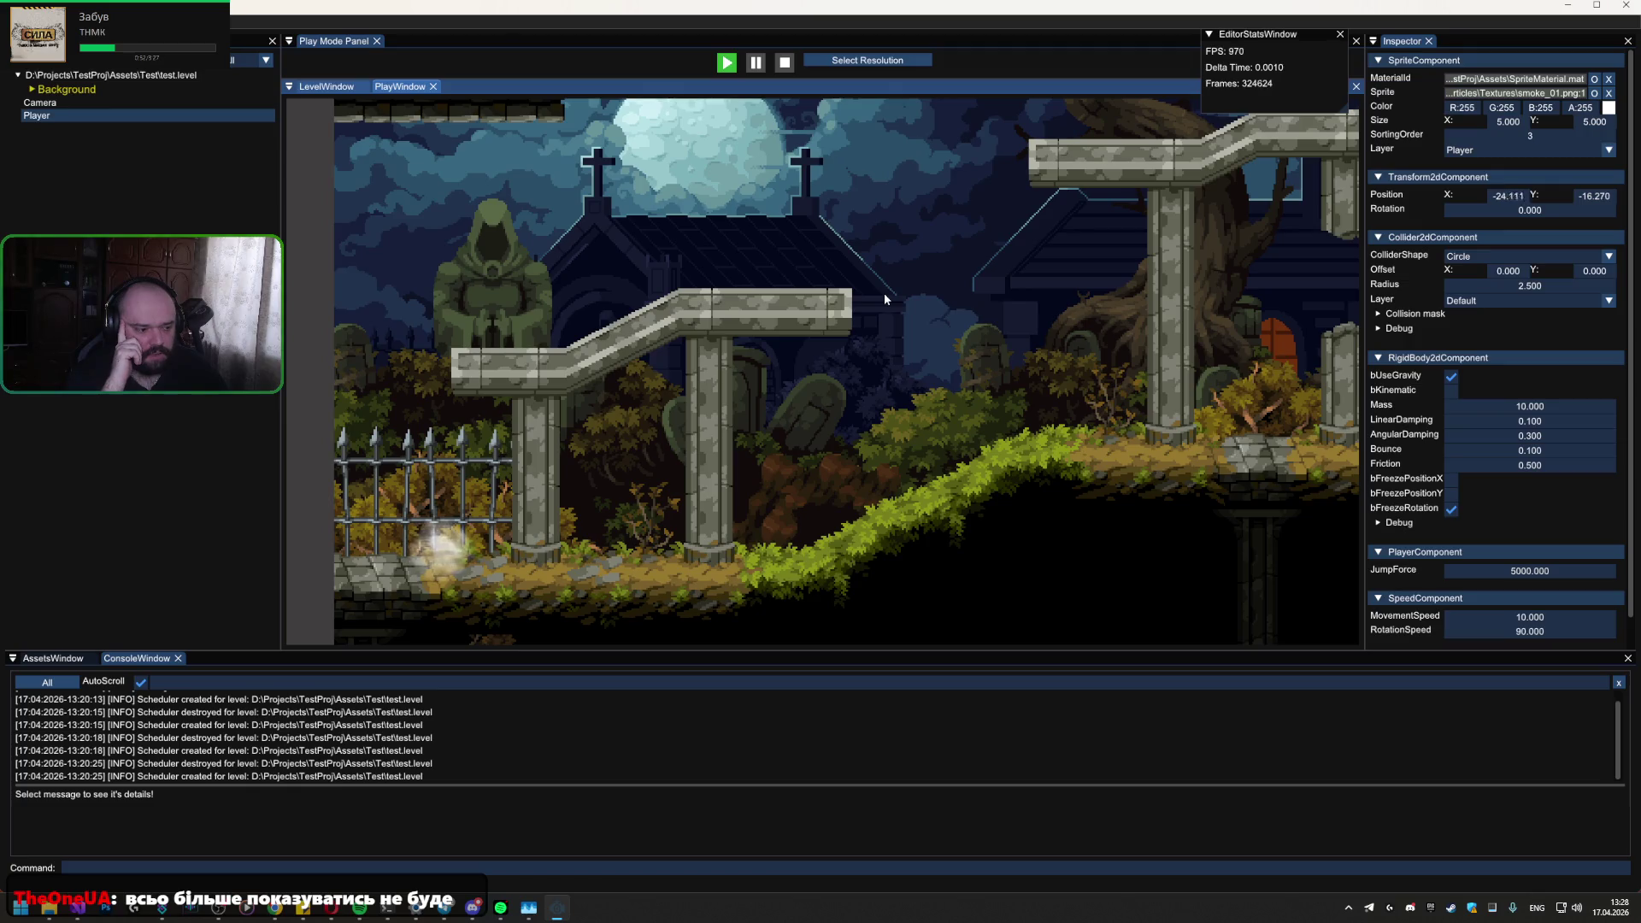
Step: Launch the ball onto the left ledge and try repeated jumps from it
{"action": "key", "text": "d"}
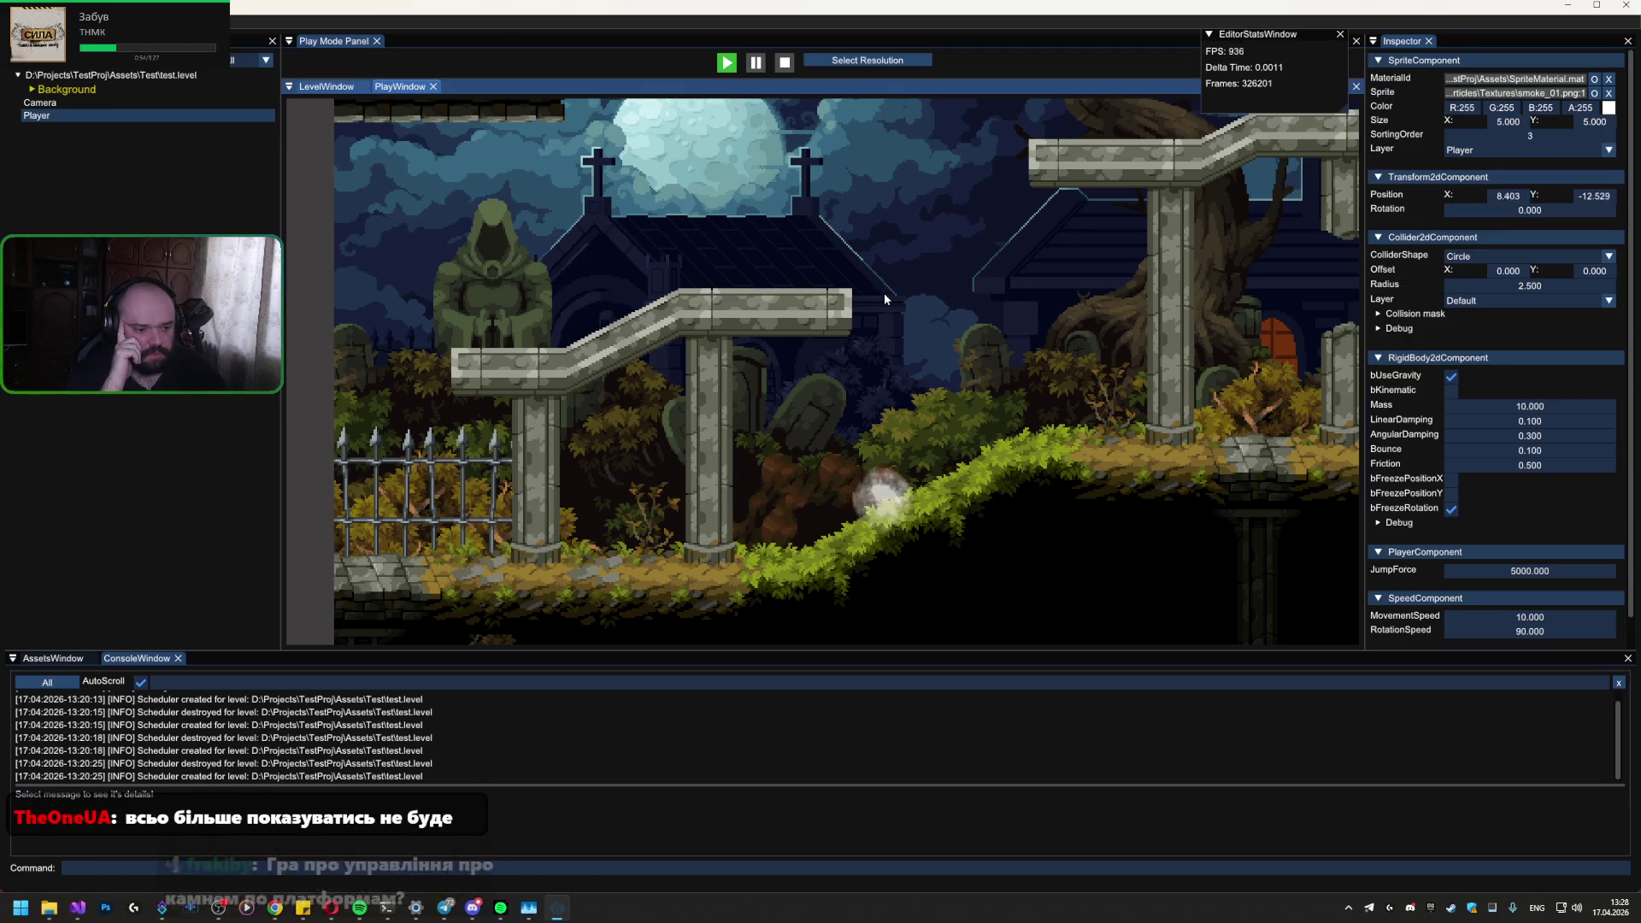
{"action": "key", "text": "space"}
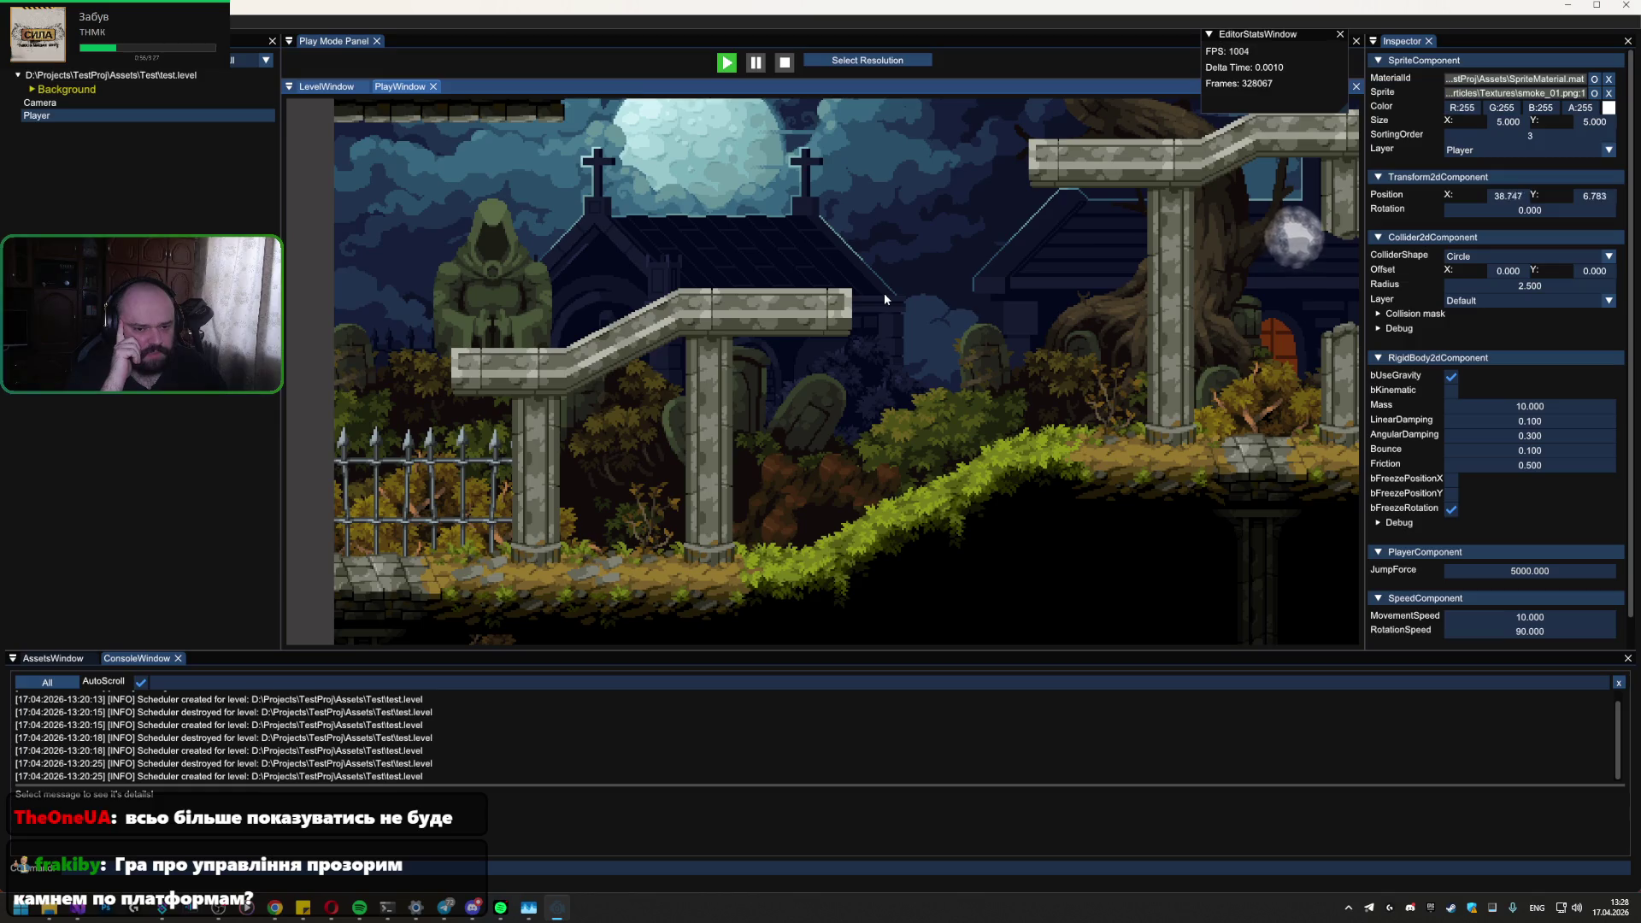
{"action": "key", "text": "a"}
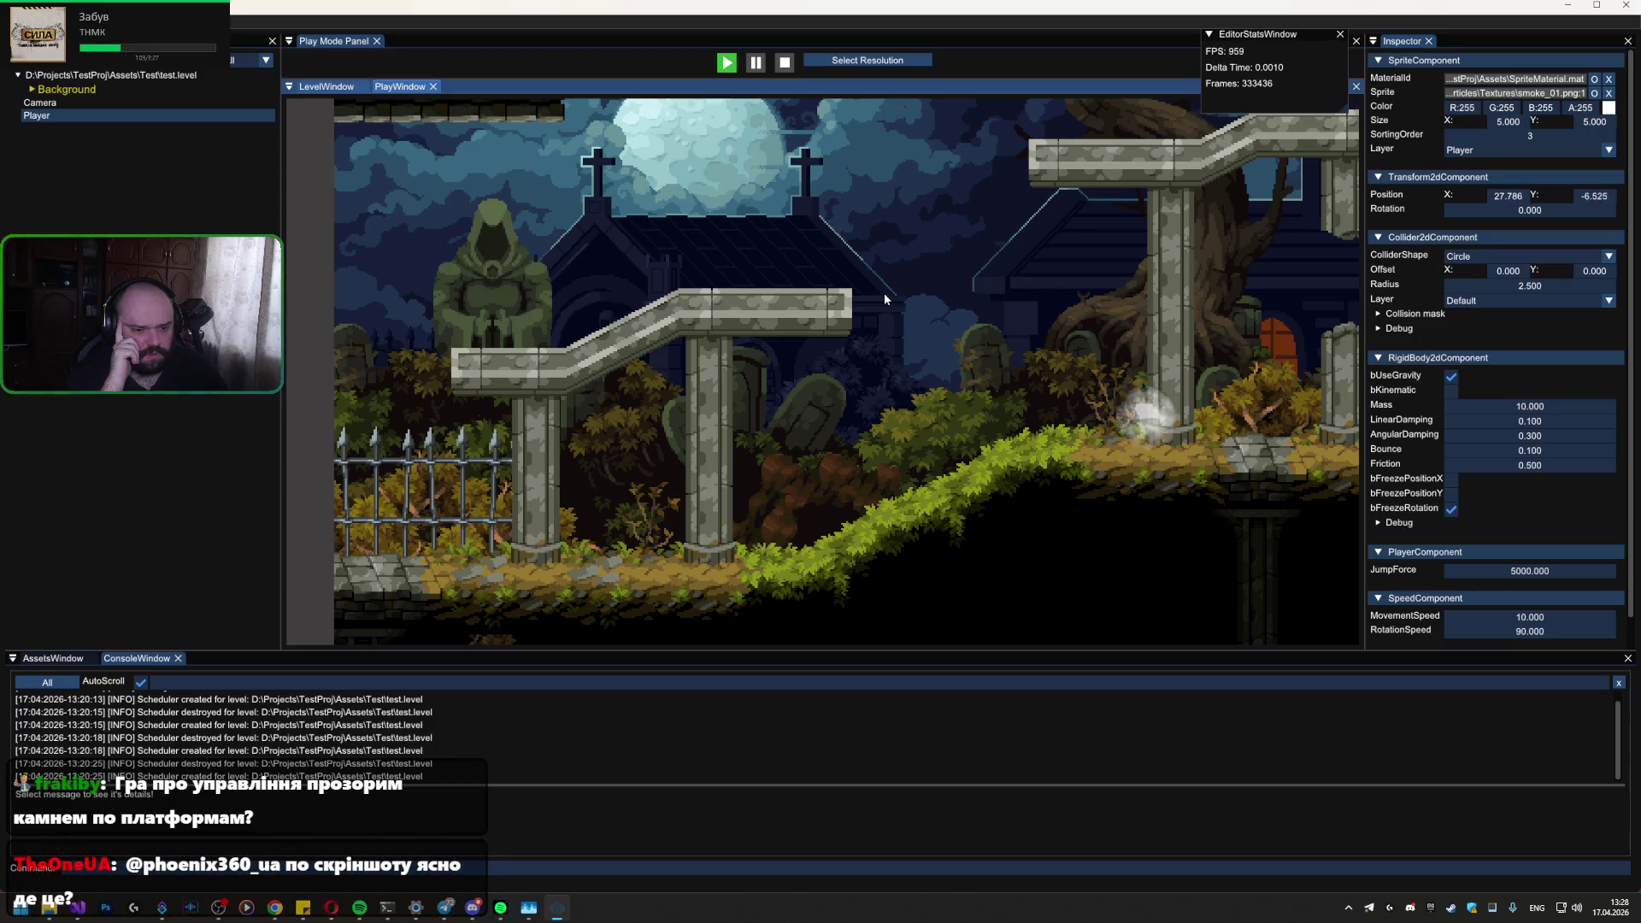
{"action": "key", "text": "space"}
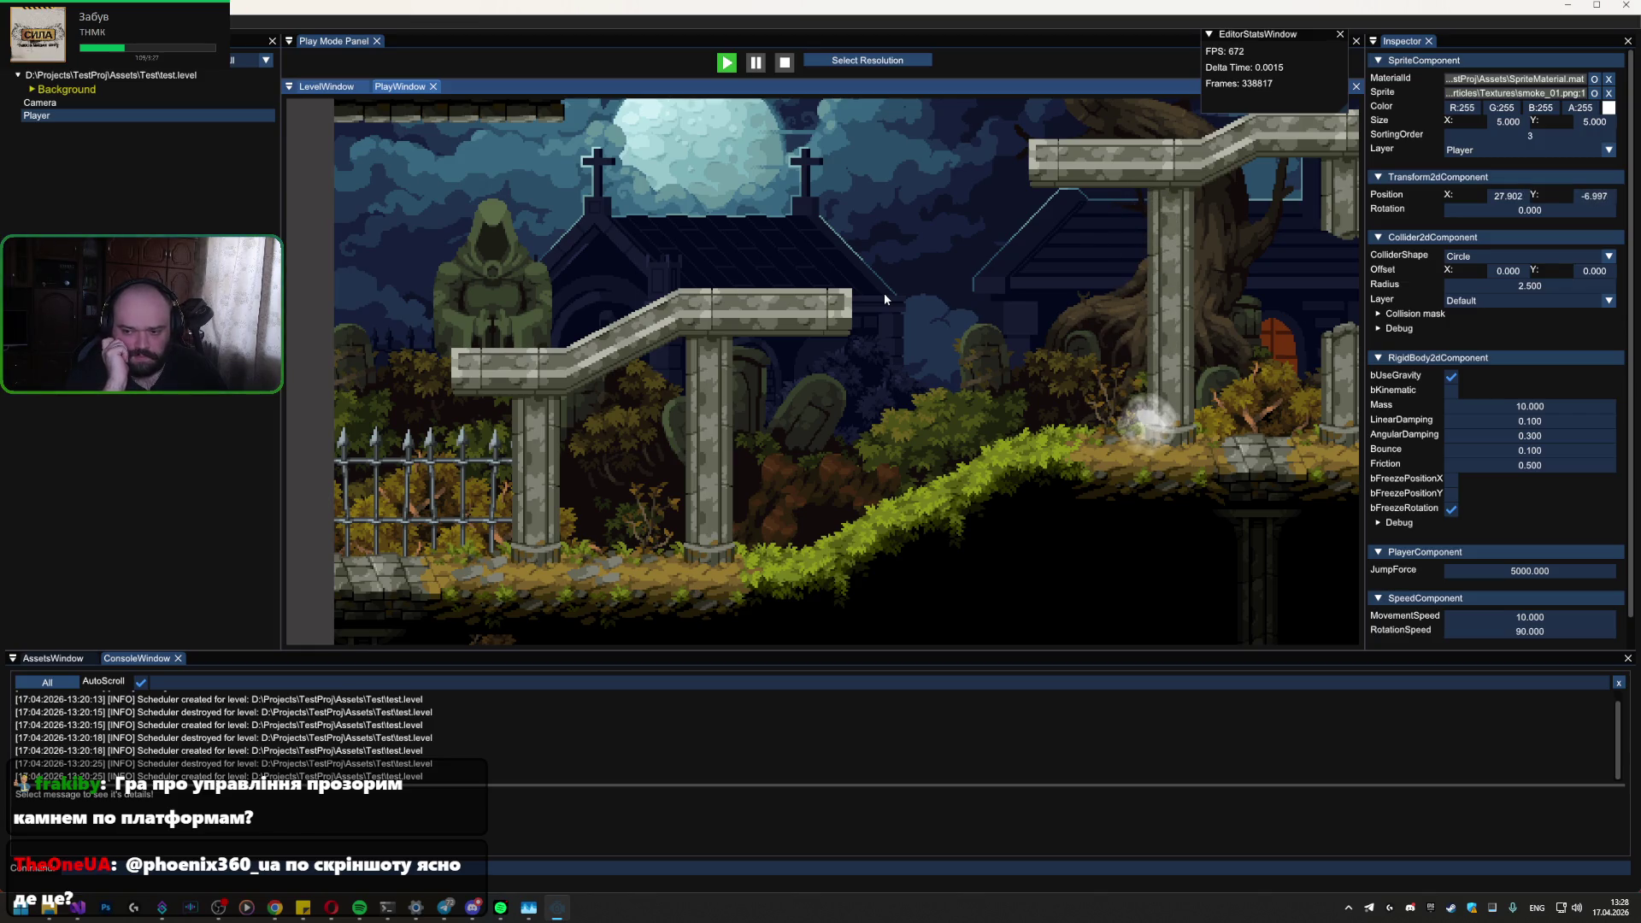
{"action": "key", "text": "space"}
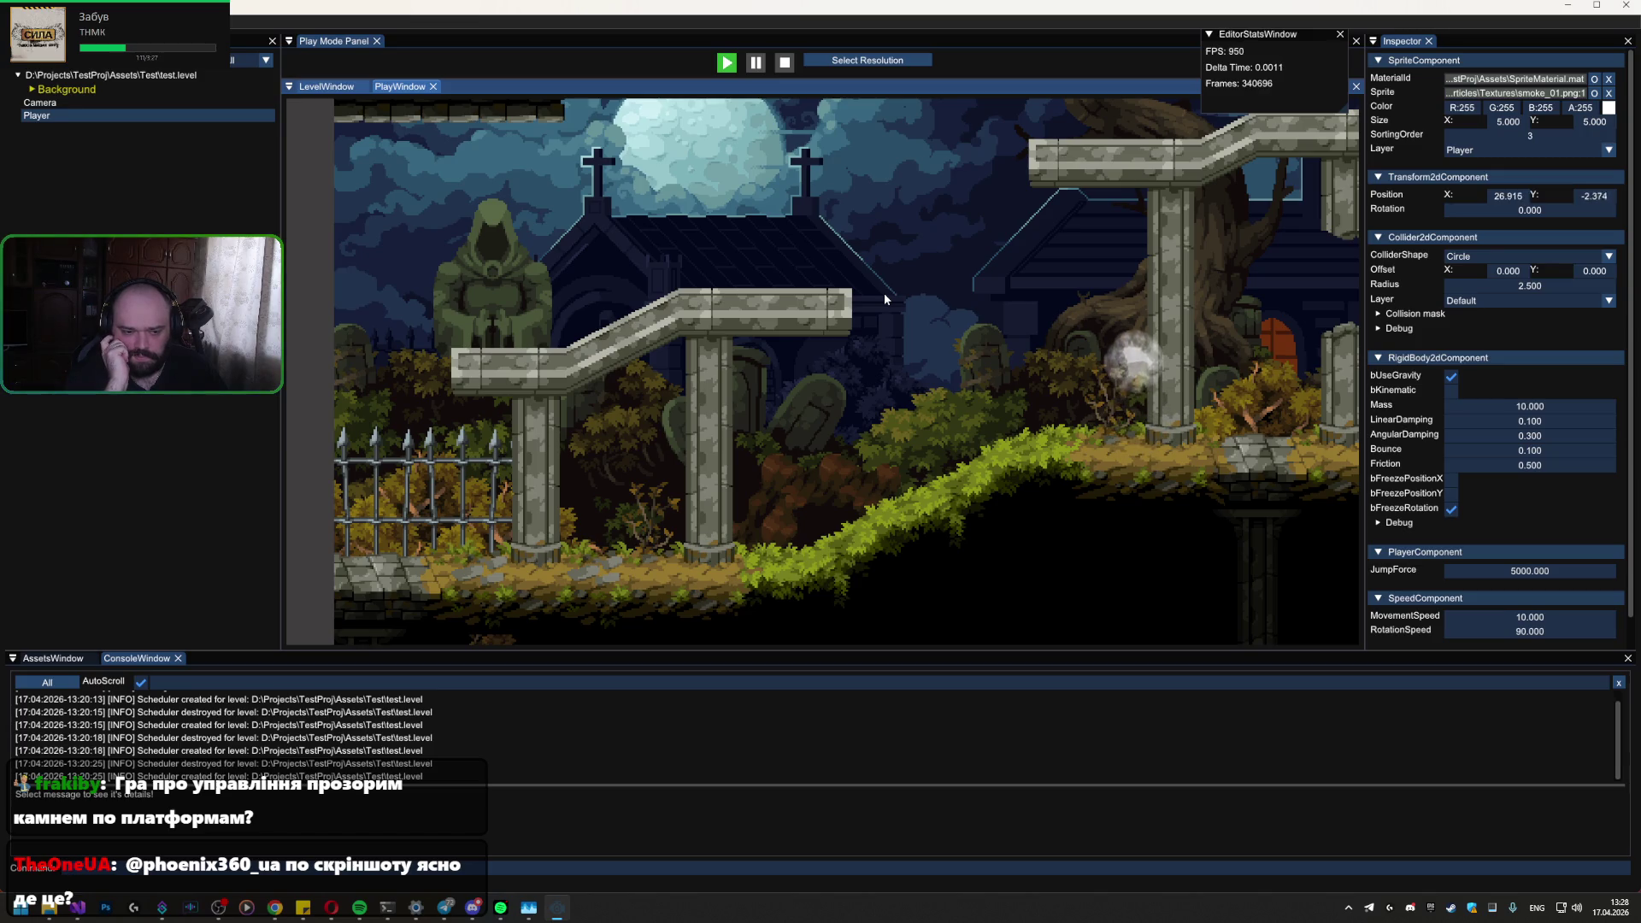
{"action": "key", "text": "d"}
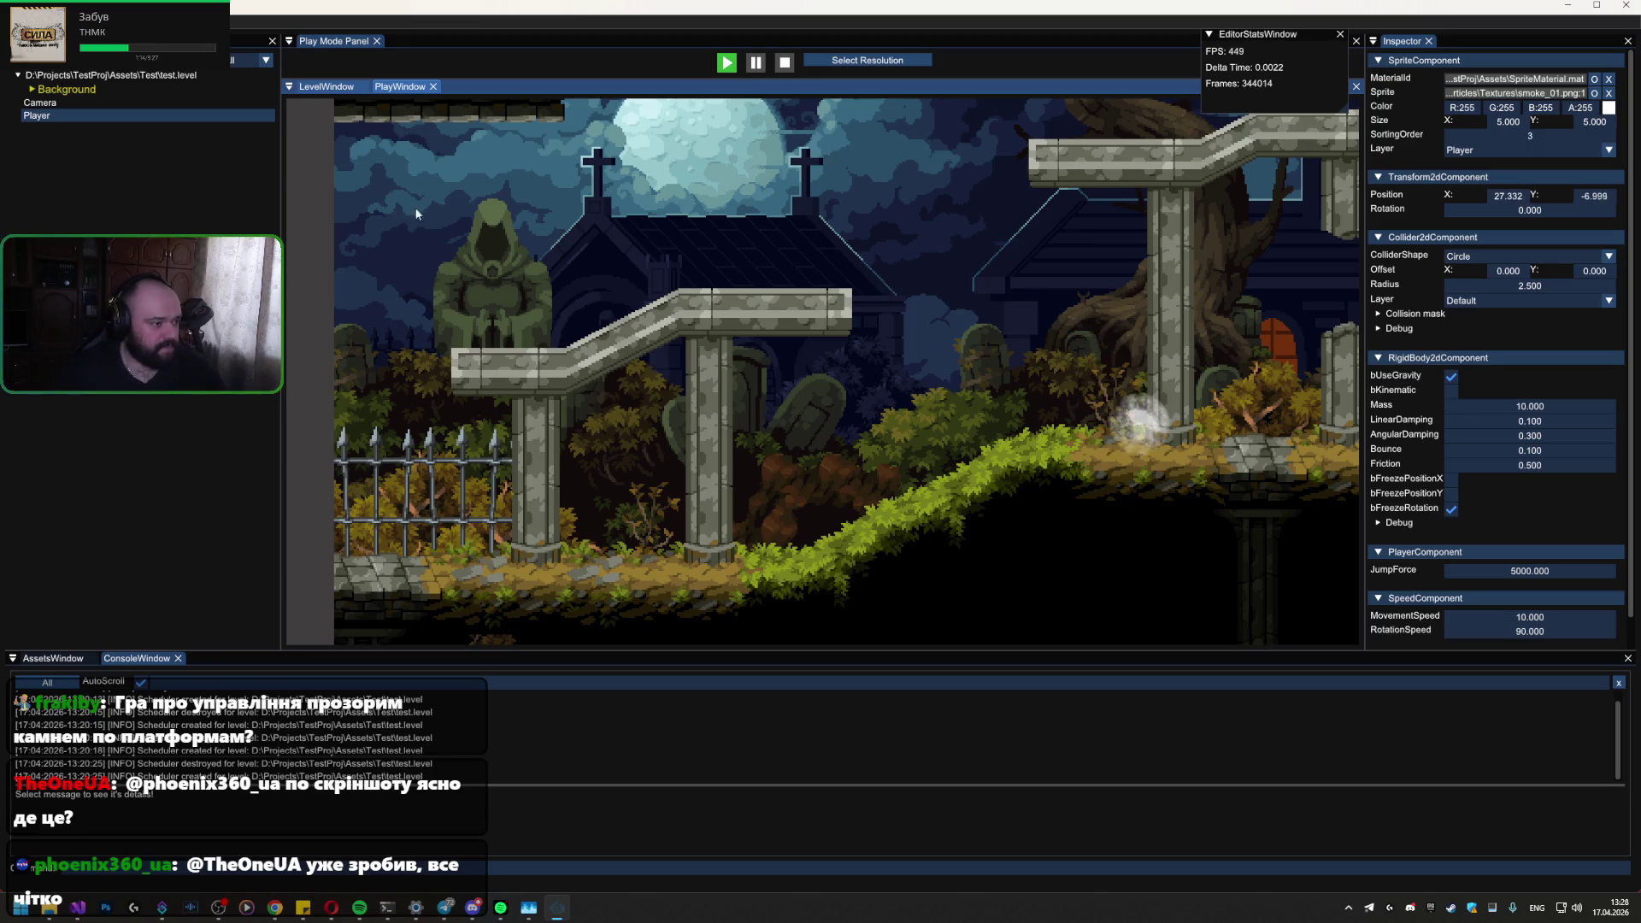
{"action": "key", "text": "space"}
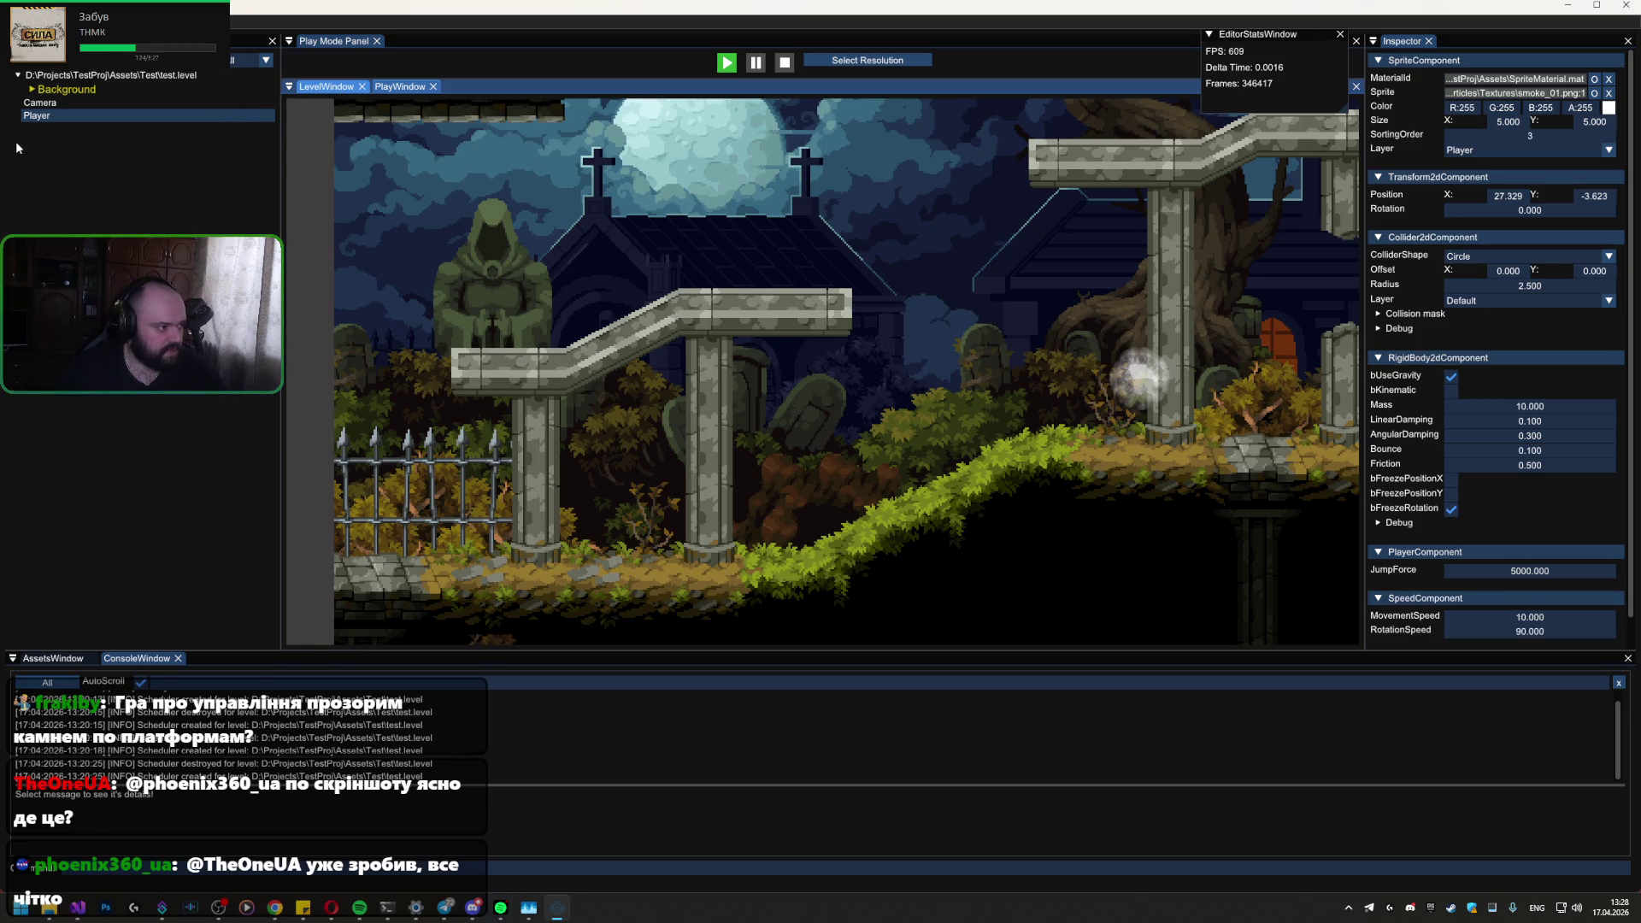
Step: Go from Visual Studio back to the VanGen Engine editor window
{"action": "left_click", "coordinate": [79, 911]}
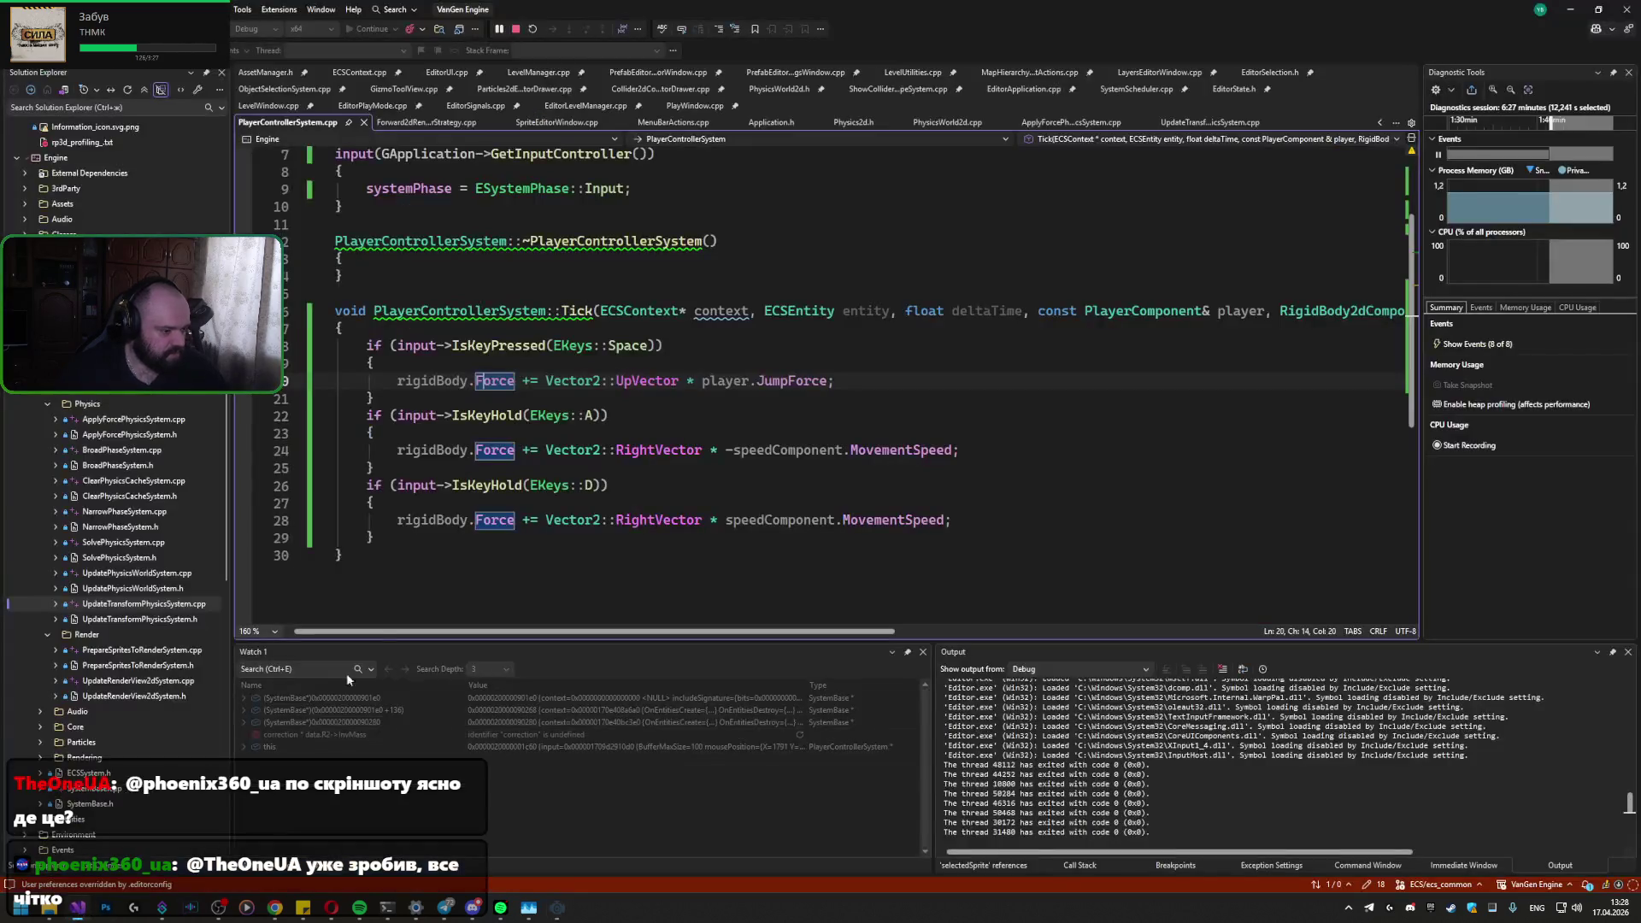
{"action": "mouse_move", "coordinate": [557, 913]}
{"action": "left_click", "coordinate": [562, 868]}
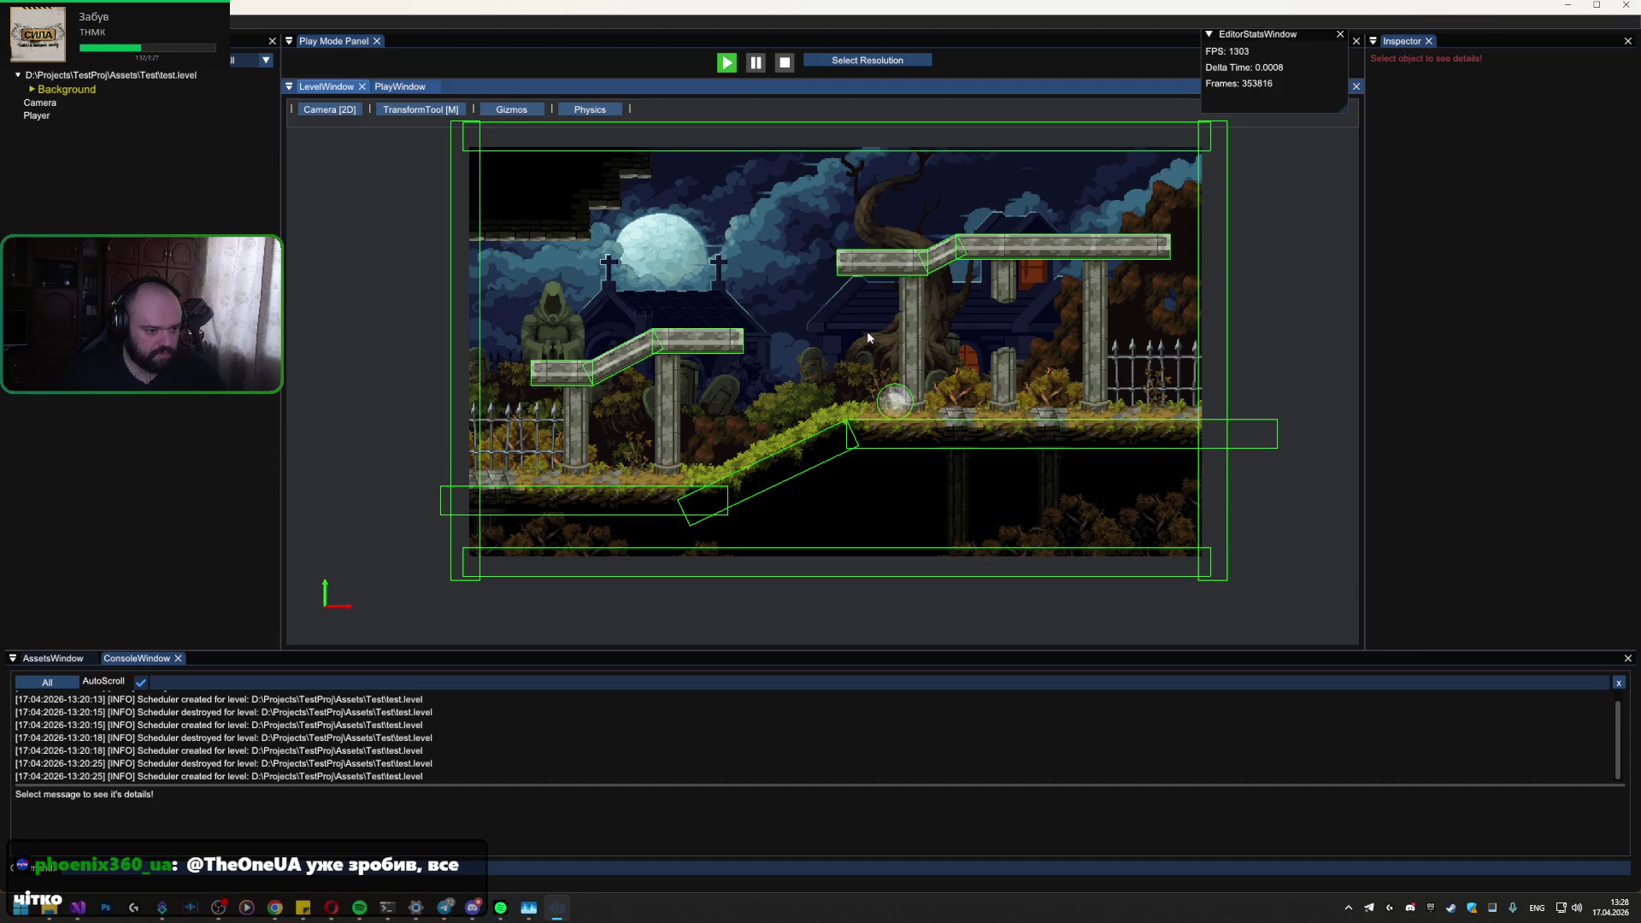
Step: Switch between PlayWindow and LevelWindow while driving the ball up the grassy slope, ending on LevelWindow
{"action": "left_click", "coordinate": [401, 89]}
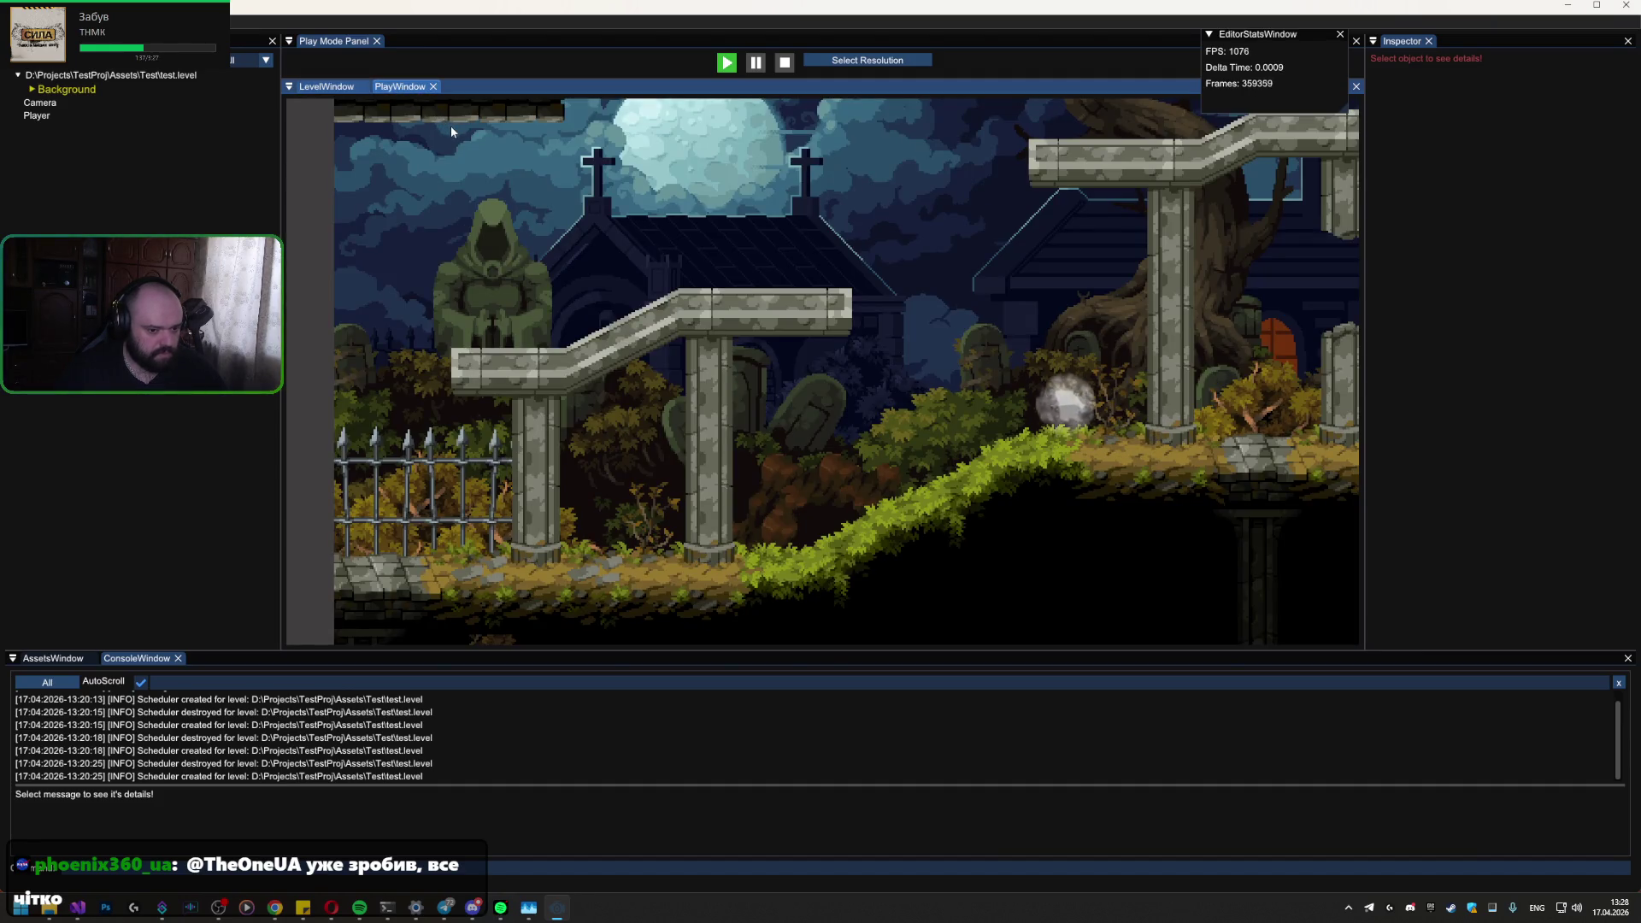
{"action": "left_click", "coordinate": [338, 88]}
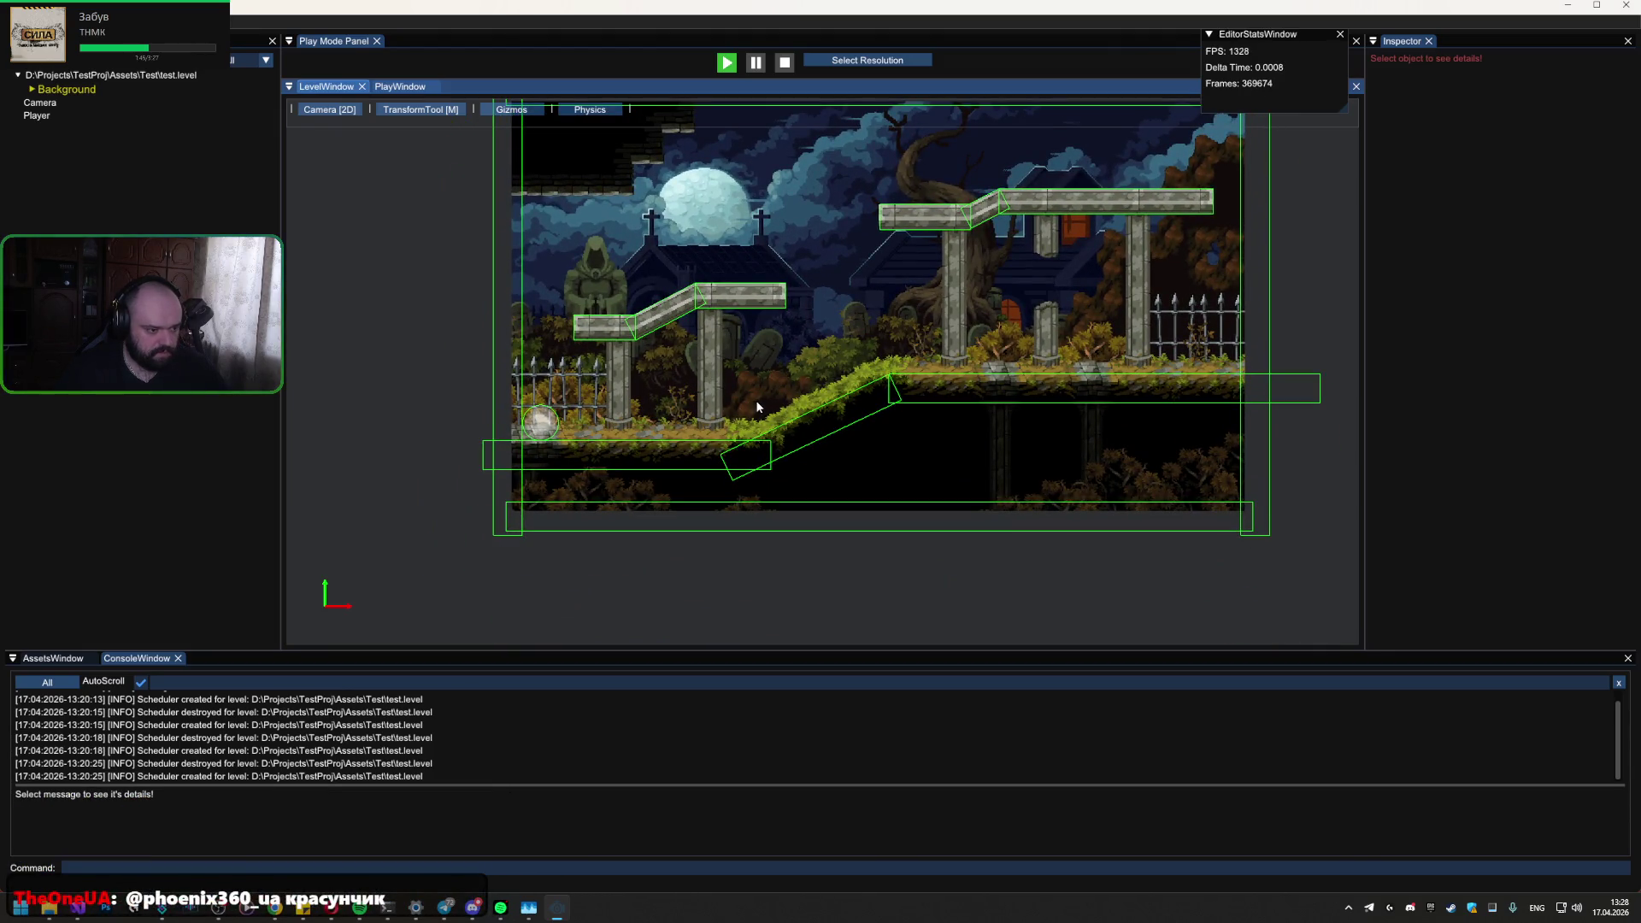
{"action": "left_click", "coordinate": [400, 86]}
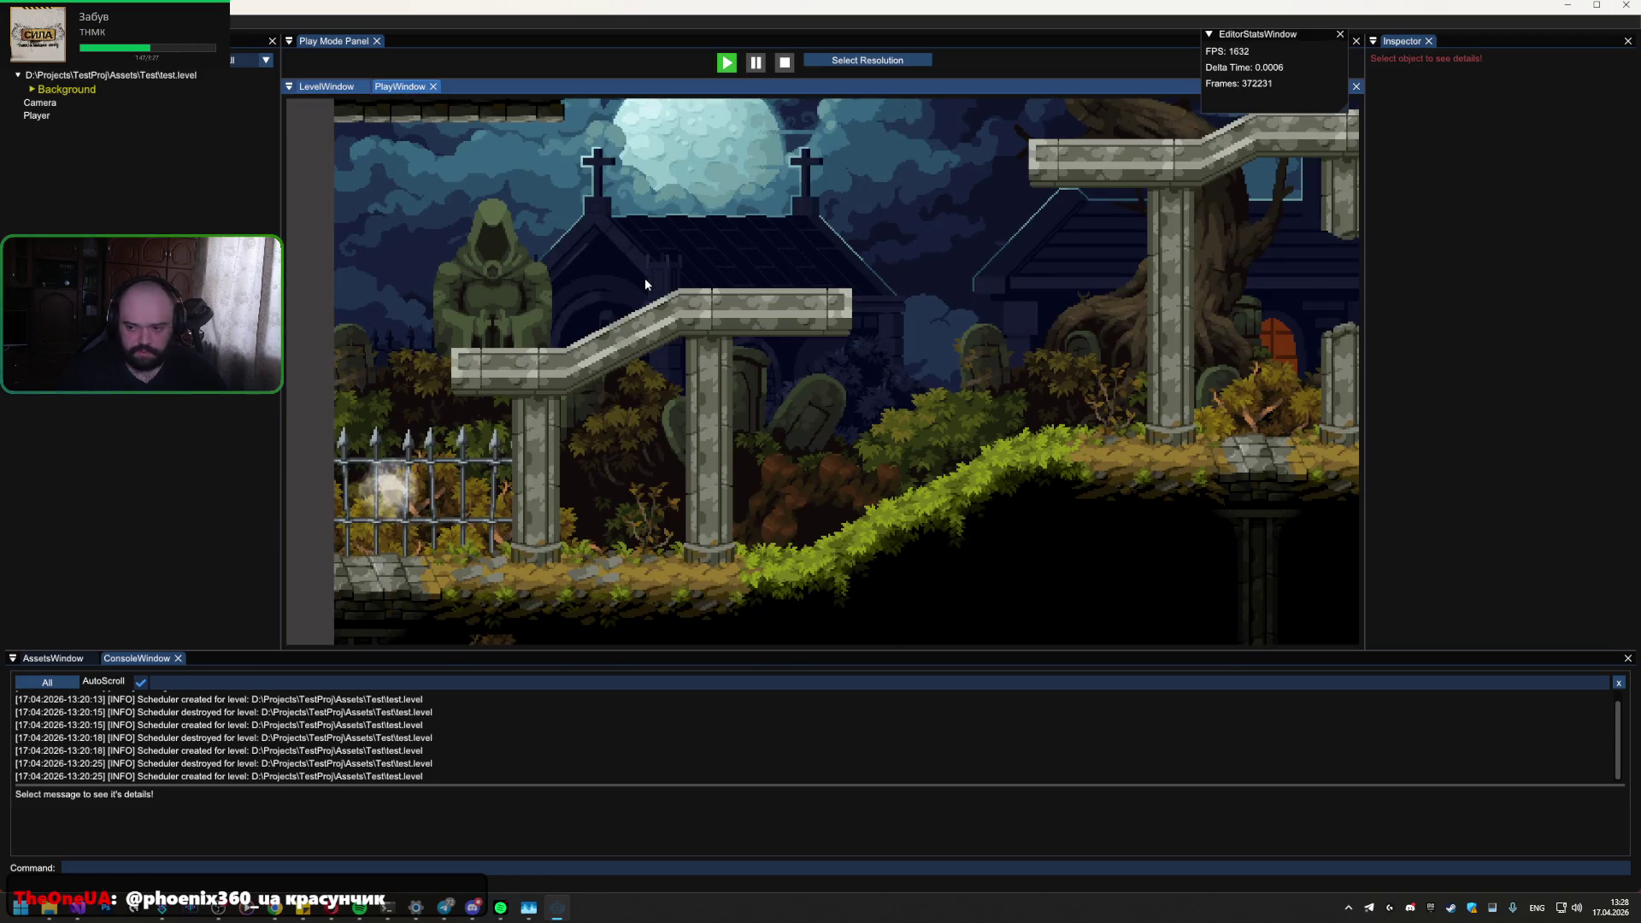
{"action": "key", "text": "Right"}
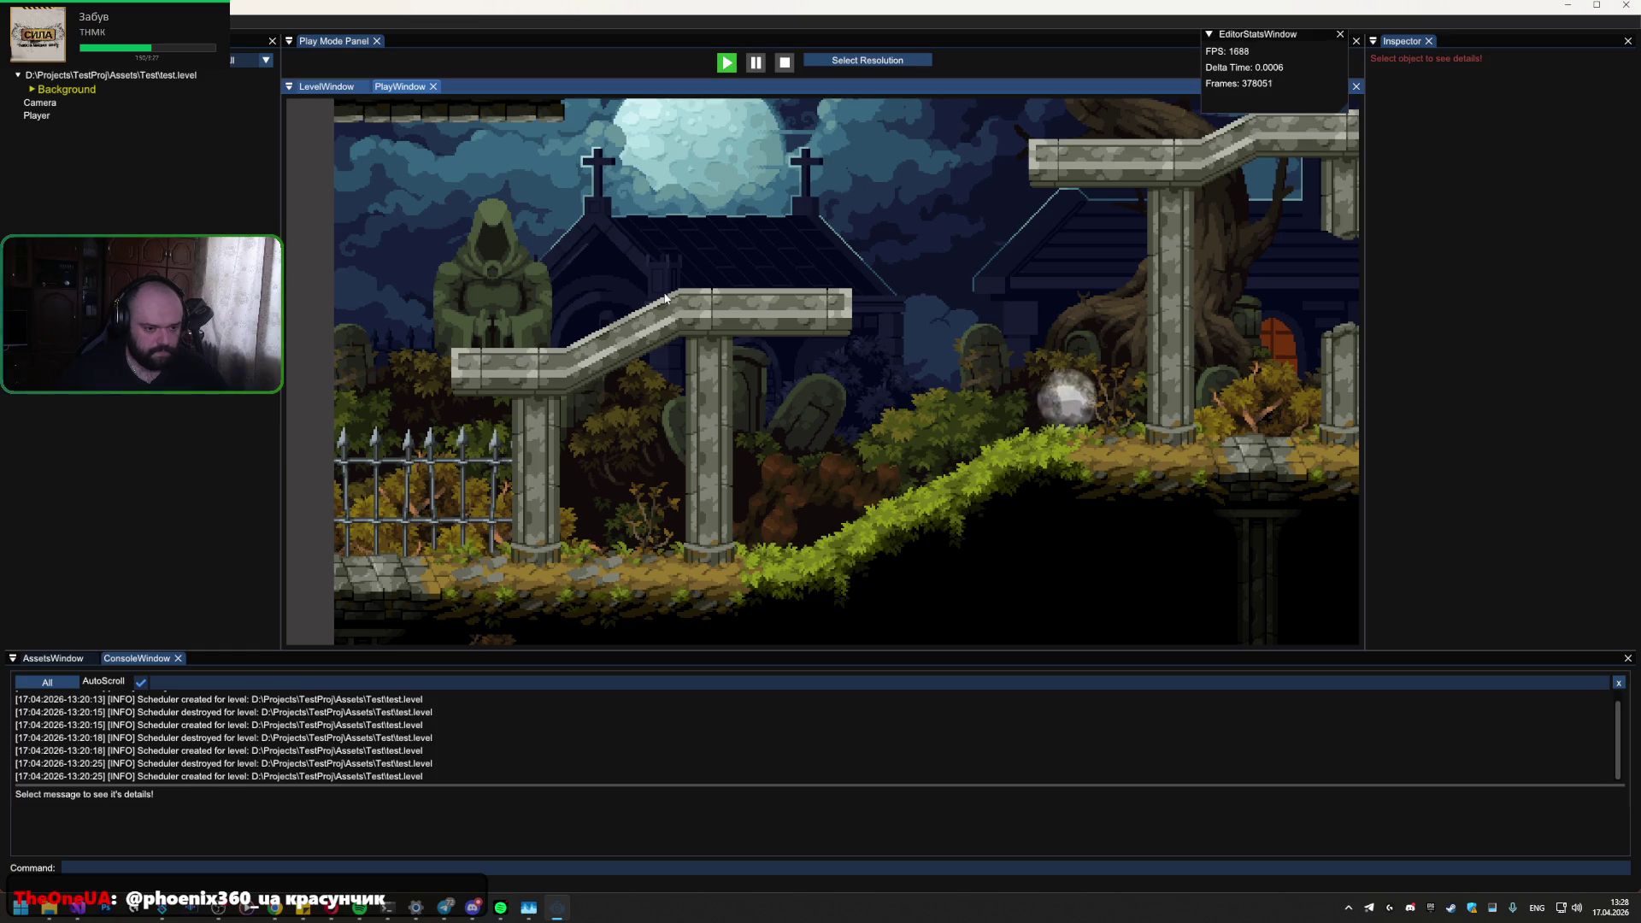
{"action": "key", "text": "Left"}
{"action": "key", "text": "Up"}
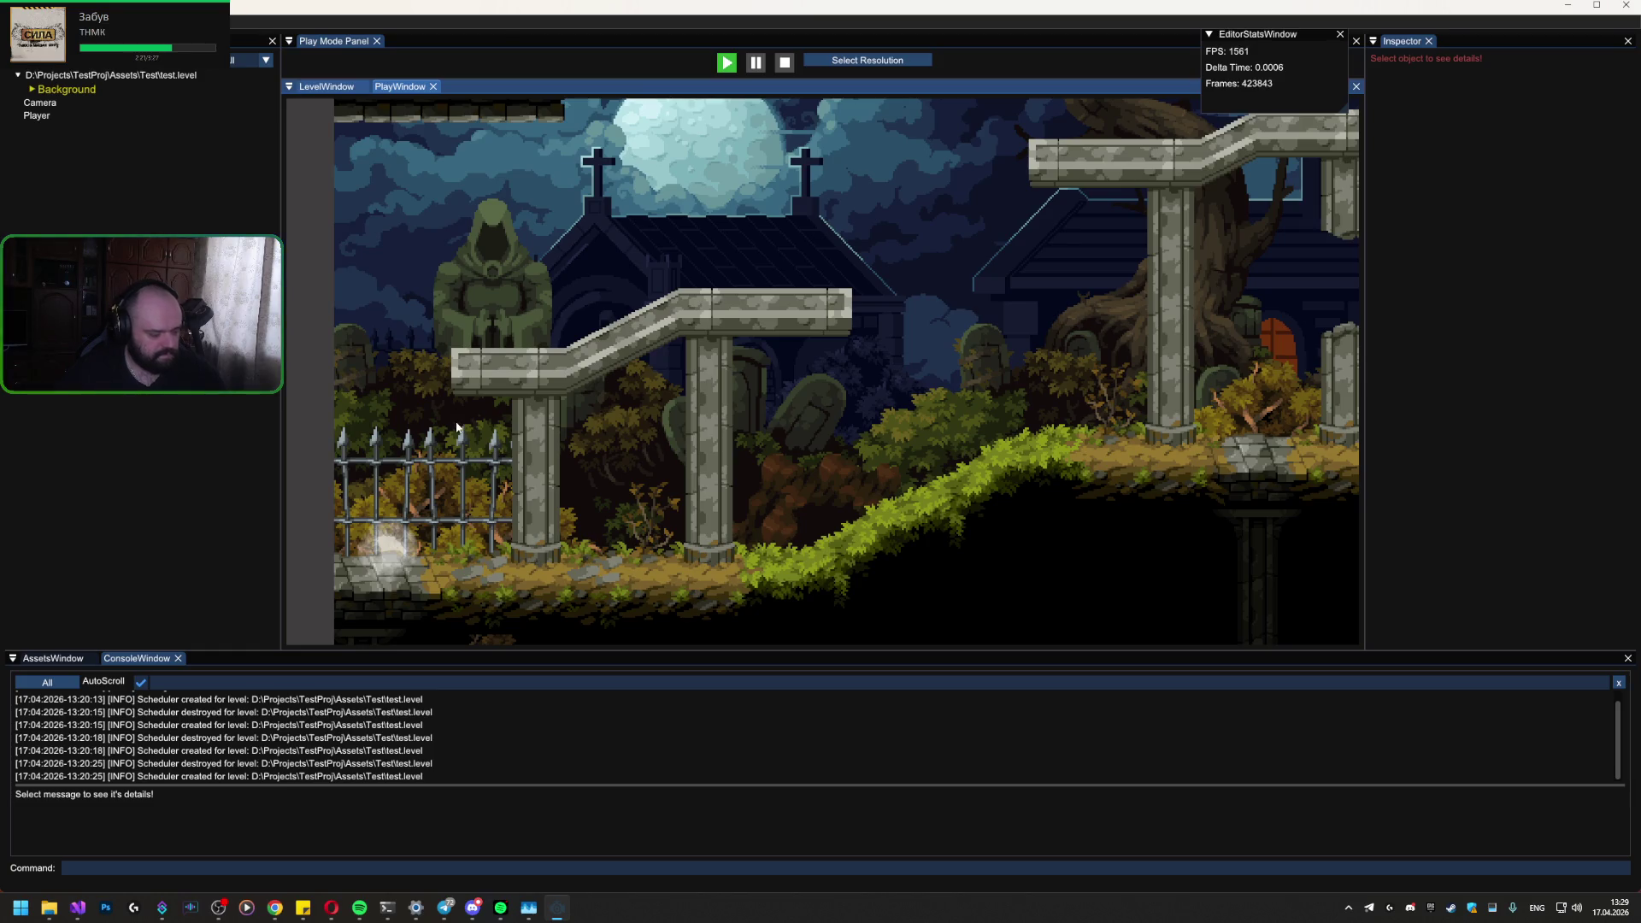
{"action": "key", "text": "d"}
{"action": "key", "text": "d"}
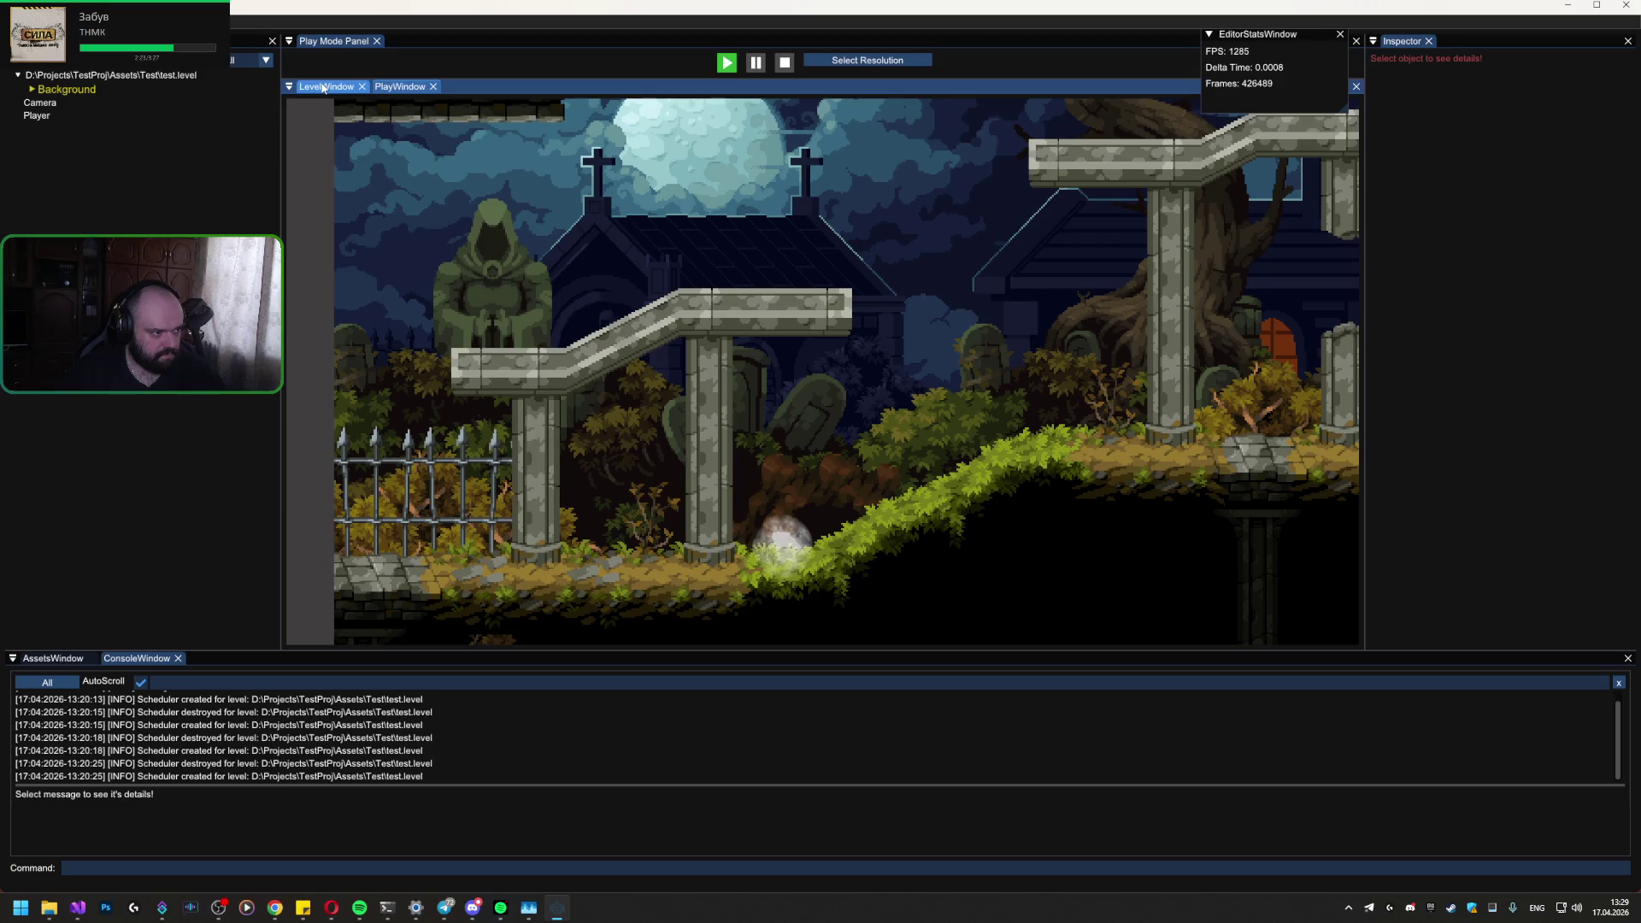
{"action": "left_click", "coordinate": [325, 89]}
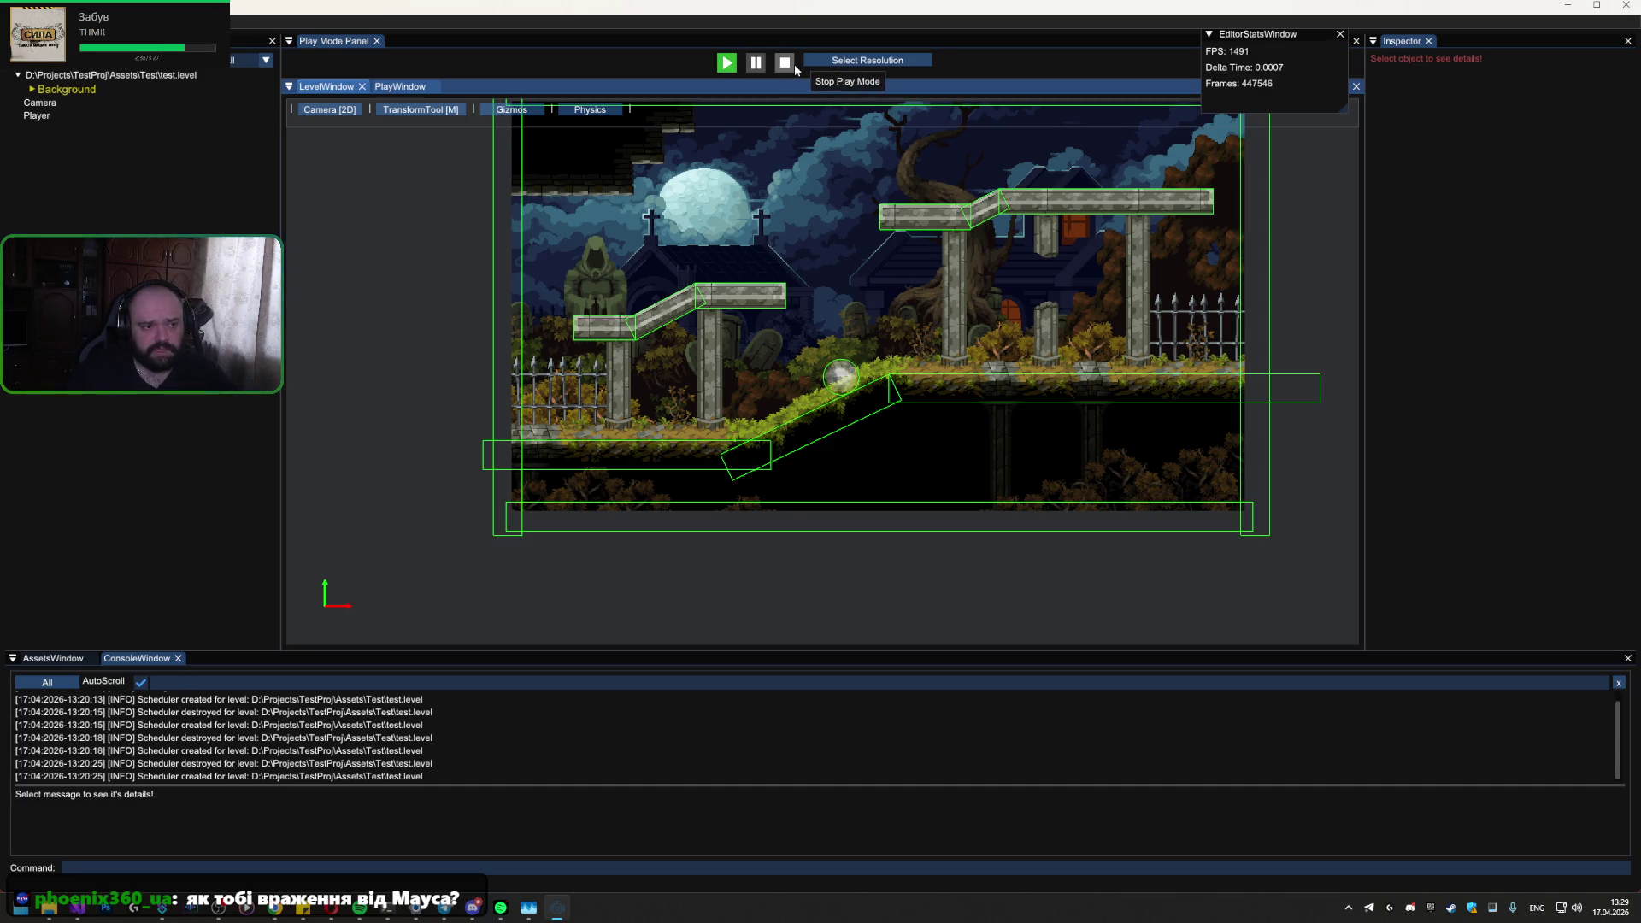
Step: Stop play mode to reset the ball, then open and dismiss the level's save menu
{"action": "left_click", "coordinate": [785, 63]}
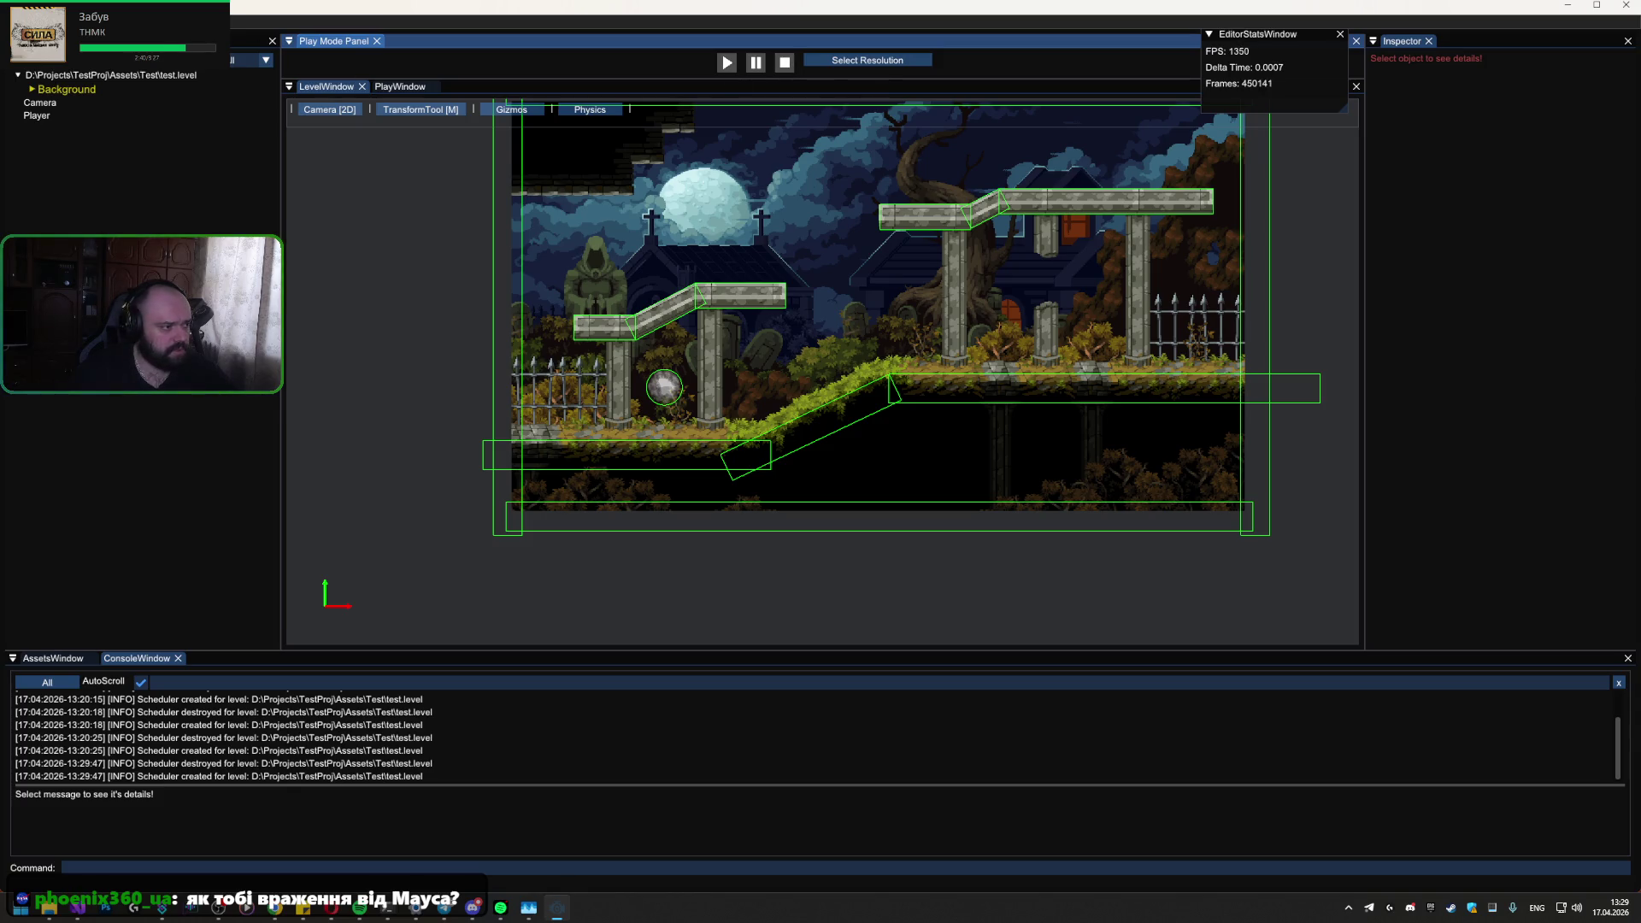
{"action": "right_click", "coordinate": [33, 75]}
{"action": "left_click", "coordinate": [30, 79]}
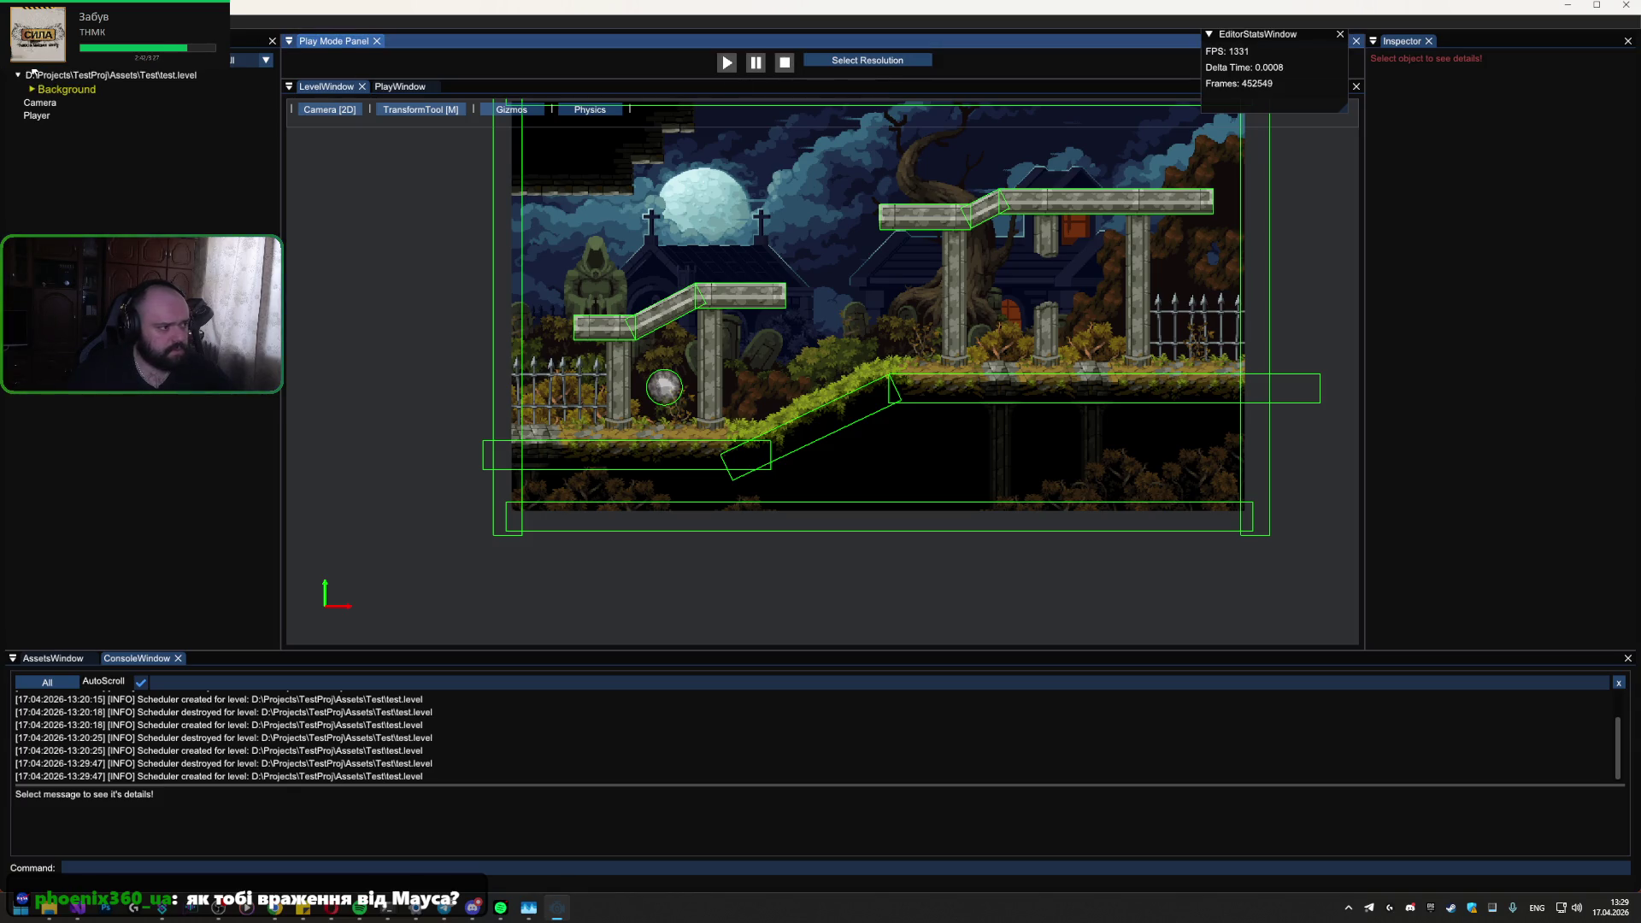
Step: Select the Camera object, opening and closing the level's save menu around it
{"action": "right_click", "coordinate": [34, 75]}
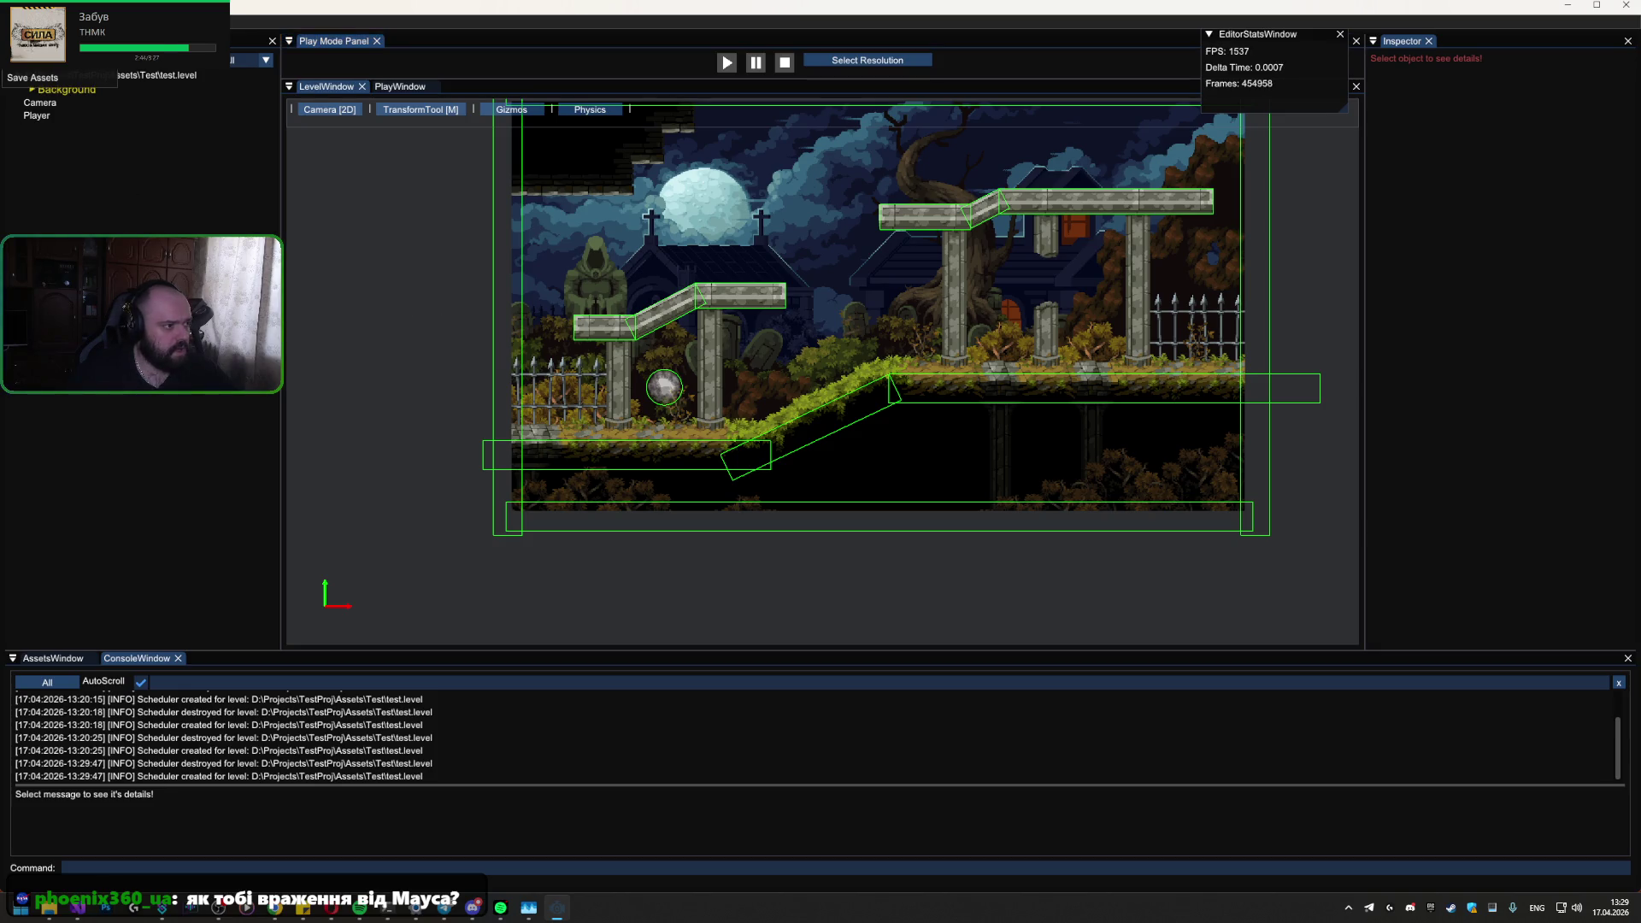
{"action": "left_click", "coordinate": [53, 189]}
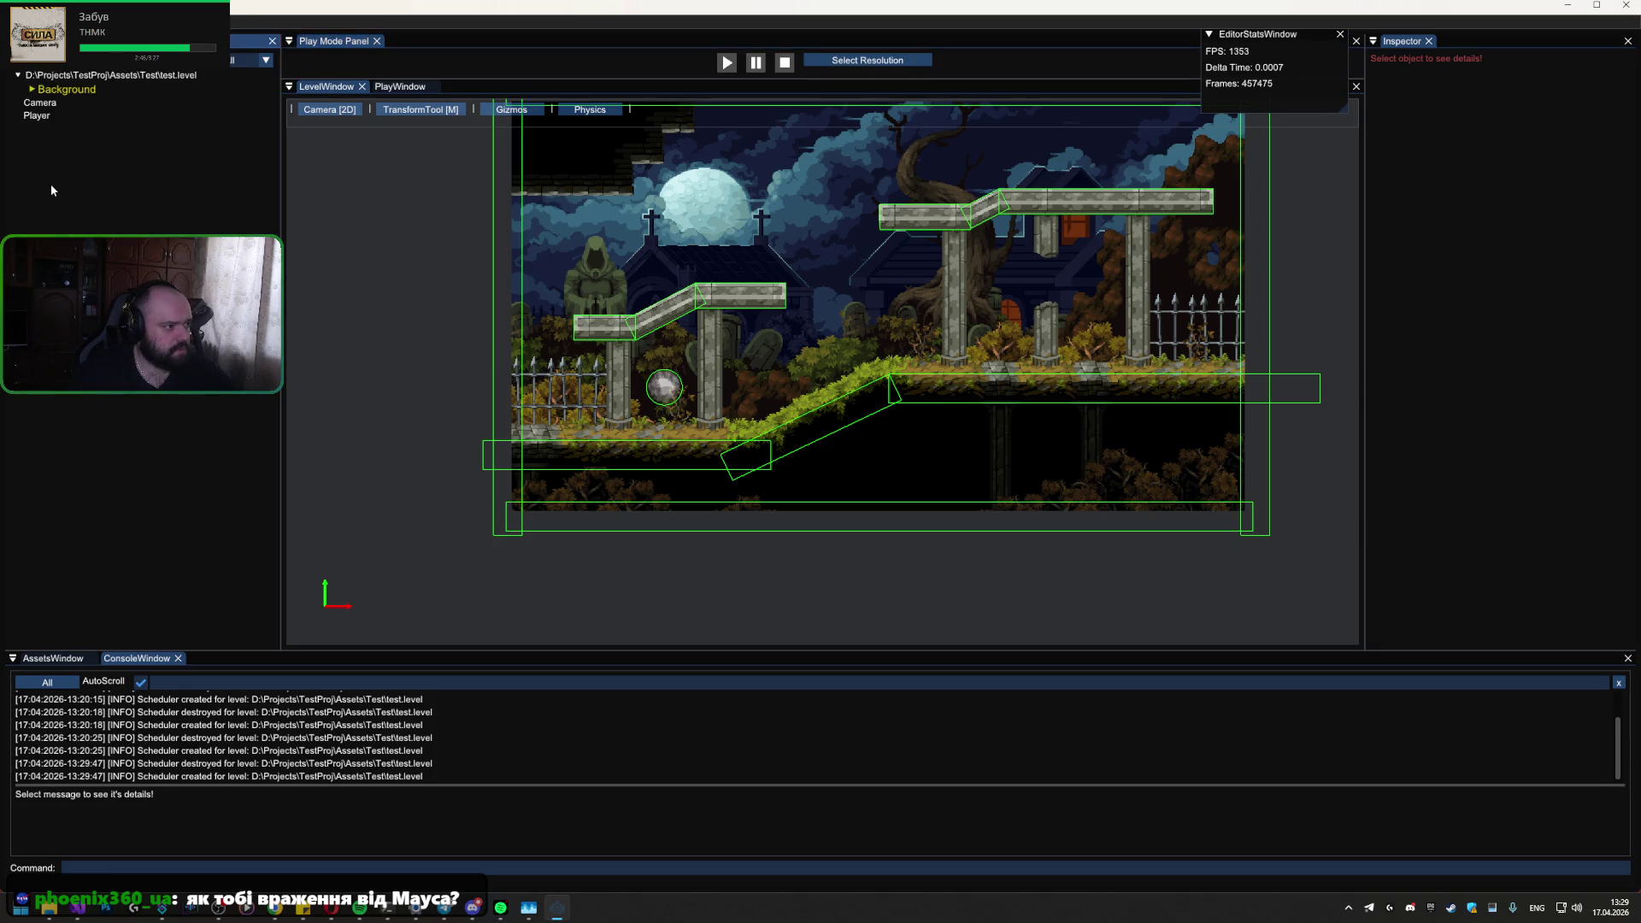
{"action": "left_click", "coordinate": [51, 105]}
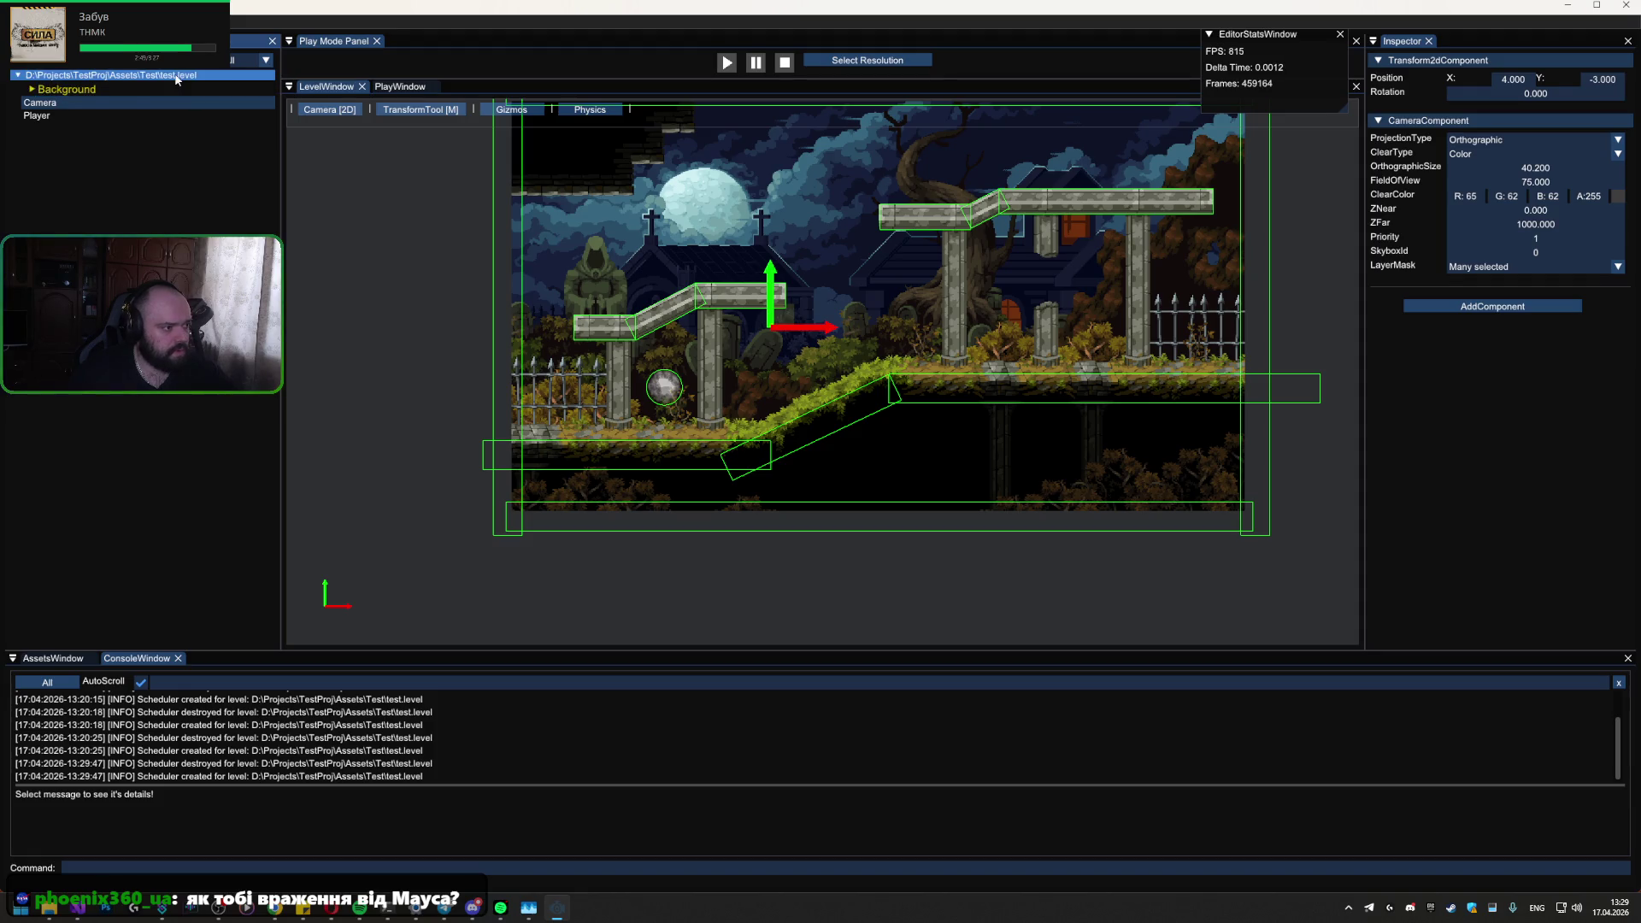
{"action": "right_click", "coordinate": [31, 73]}
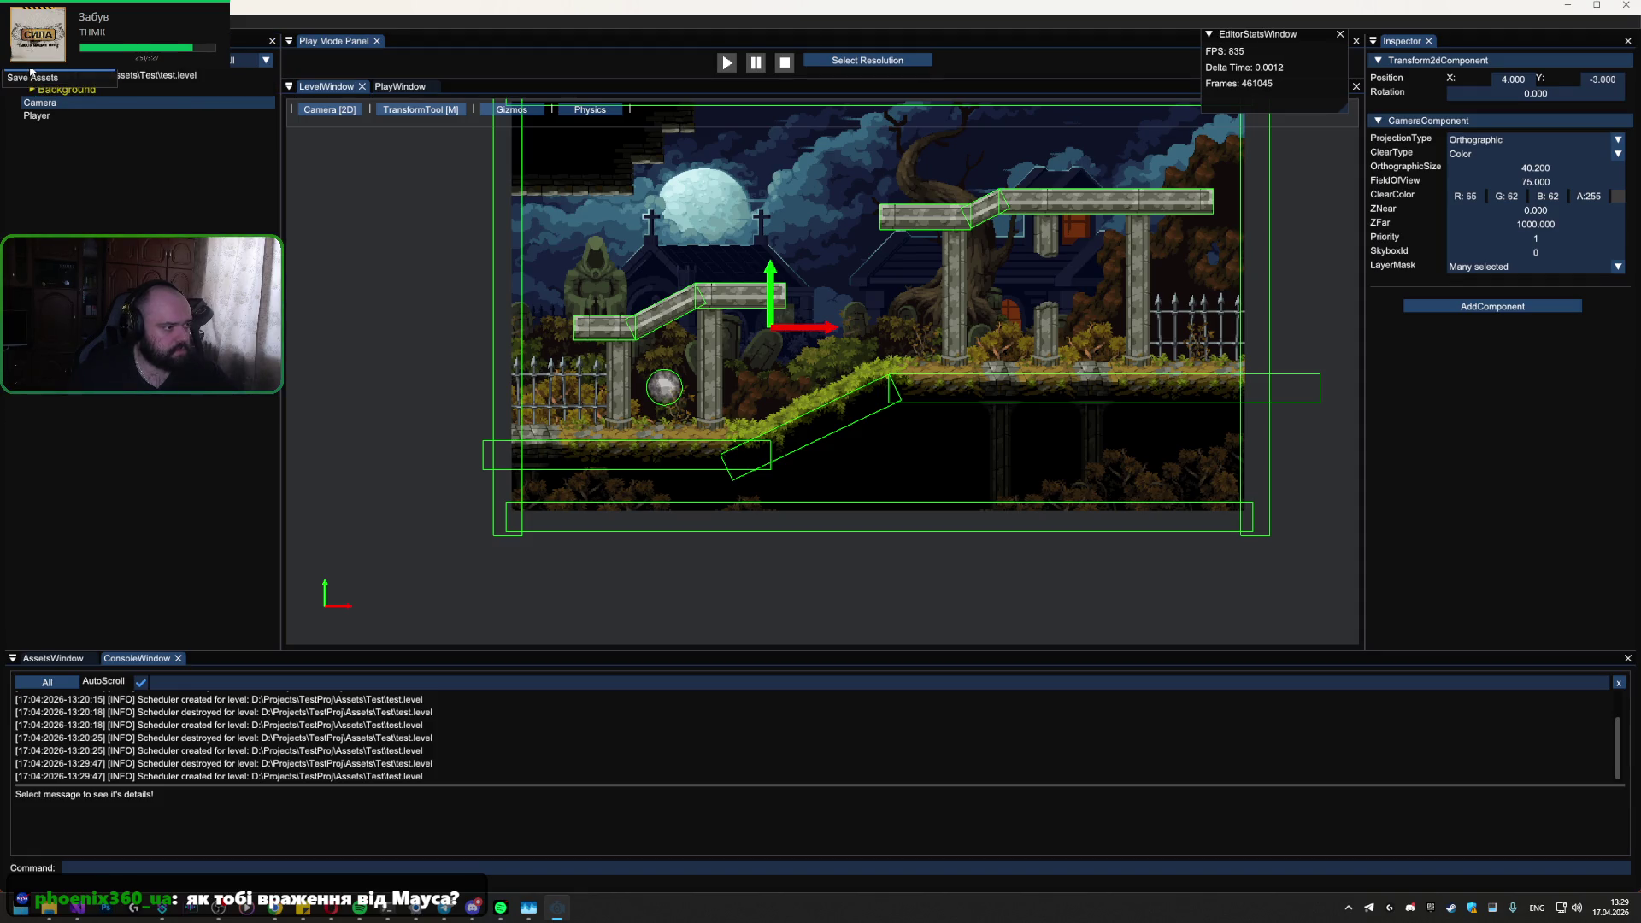
{"action": "left_click", "coordinate": [90, 146]}
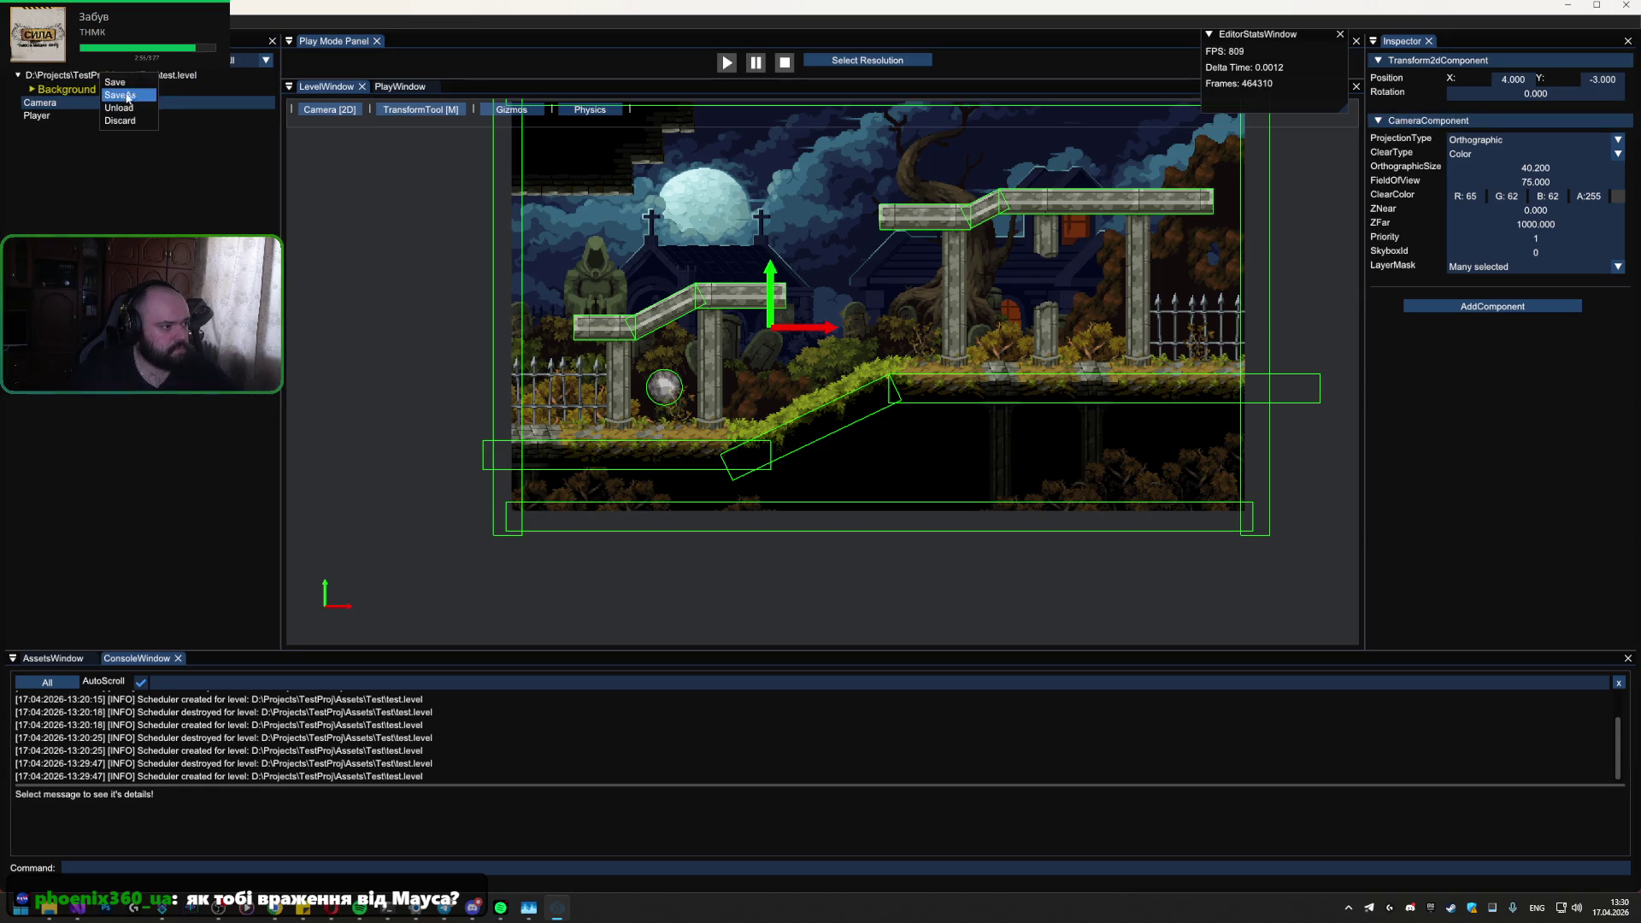
Step: Save test.level, then switch between LevelWindow and PlayWindow, ending on the game view
{"action": "left_click", "coordinate": [115, 82]}
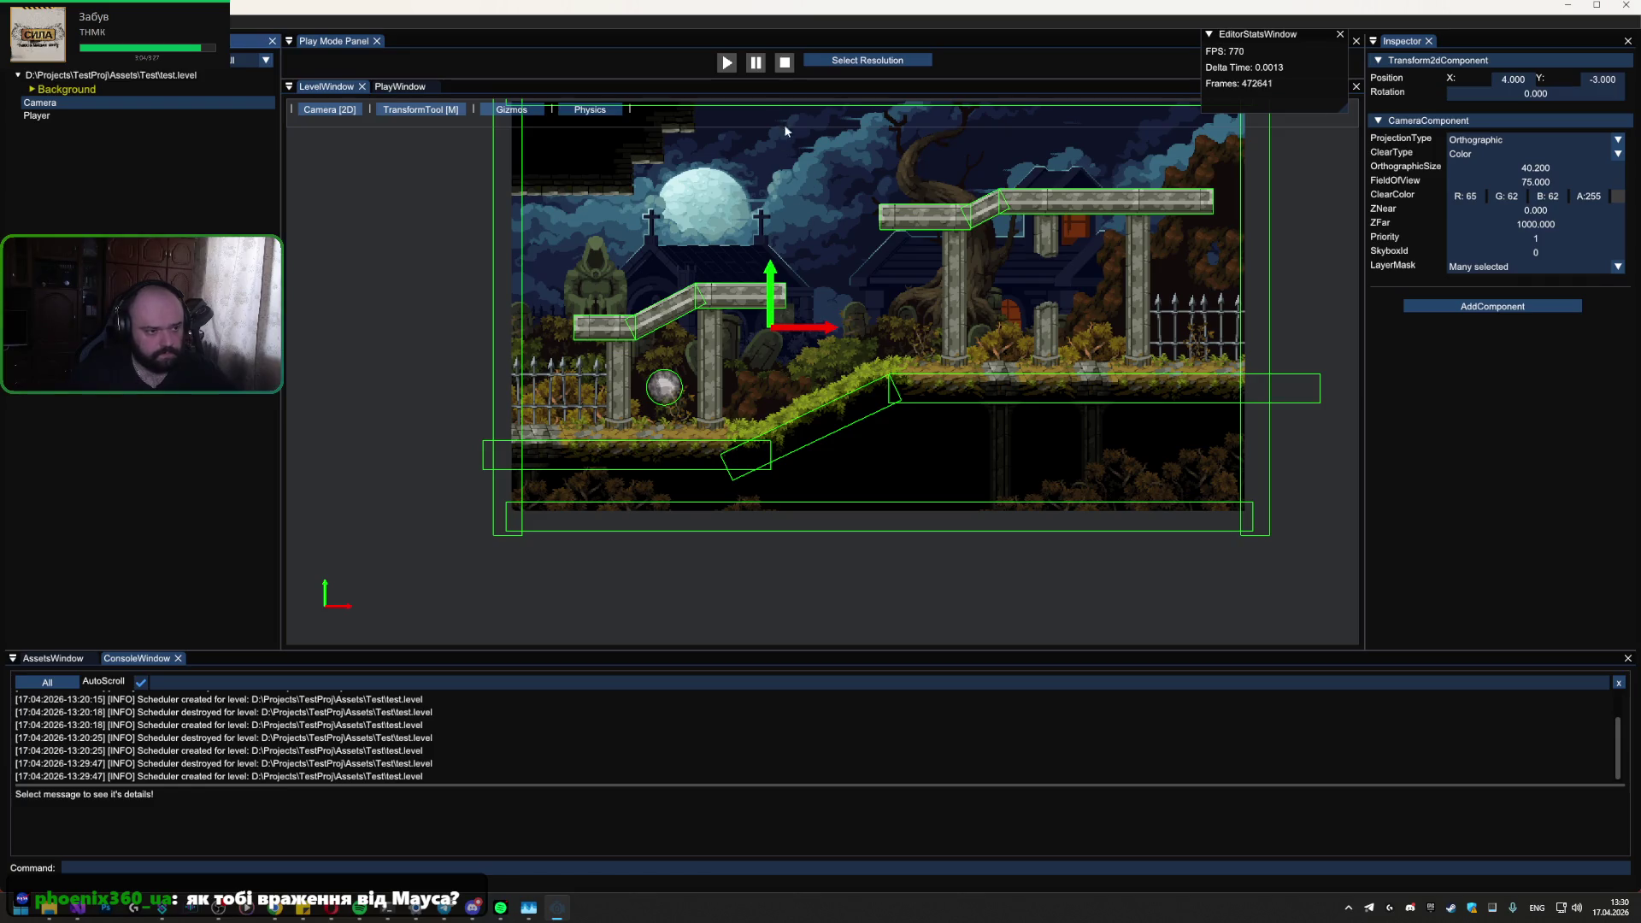
{"action": "left_click", "coordinate": [399, 87]}
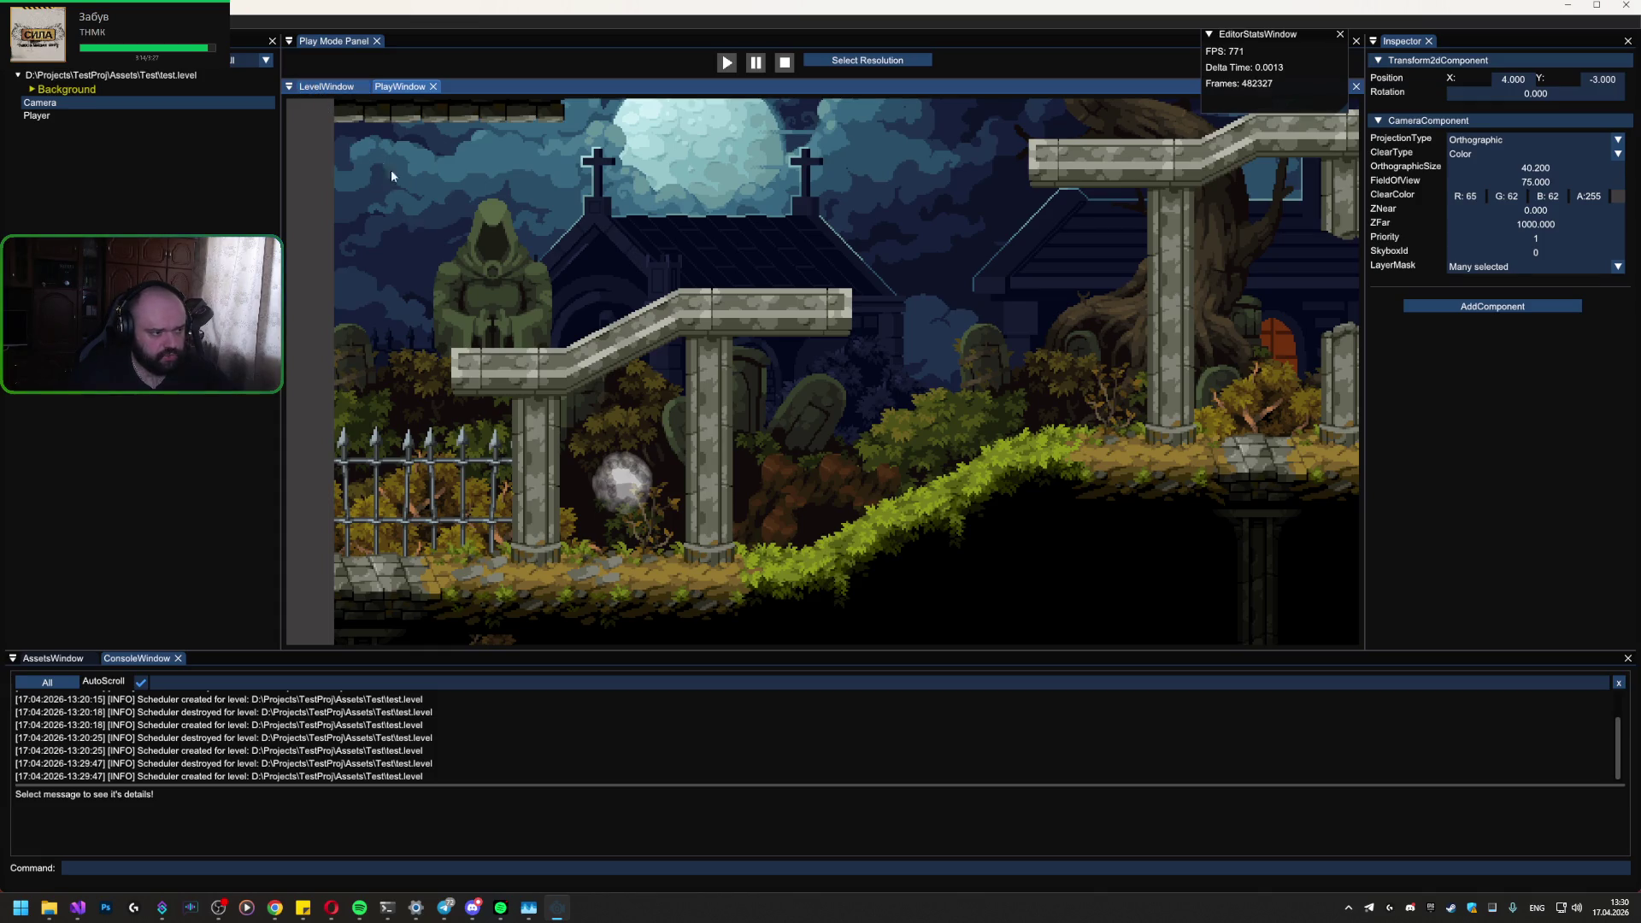
{"action": "left_click", "coordinate": [324, 87]}
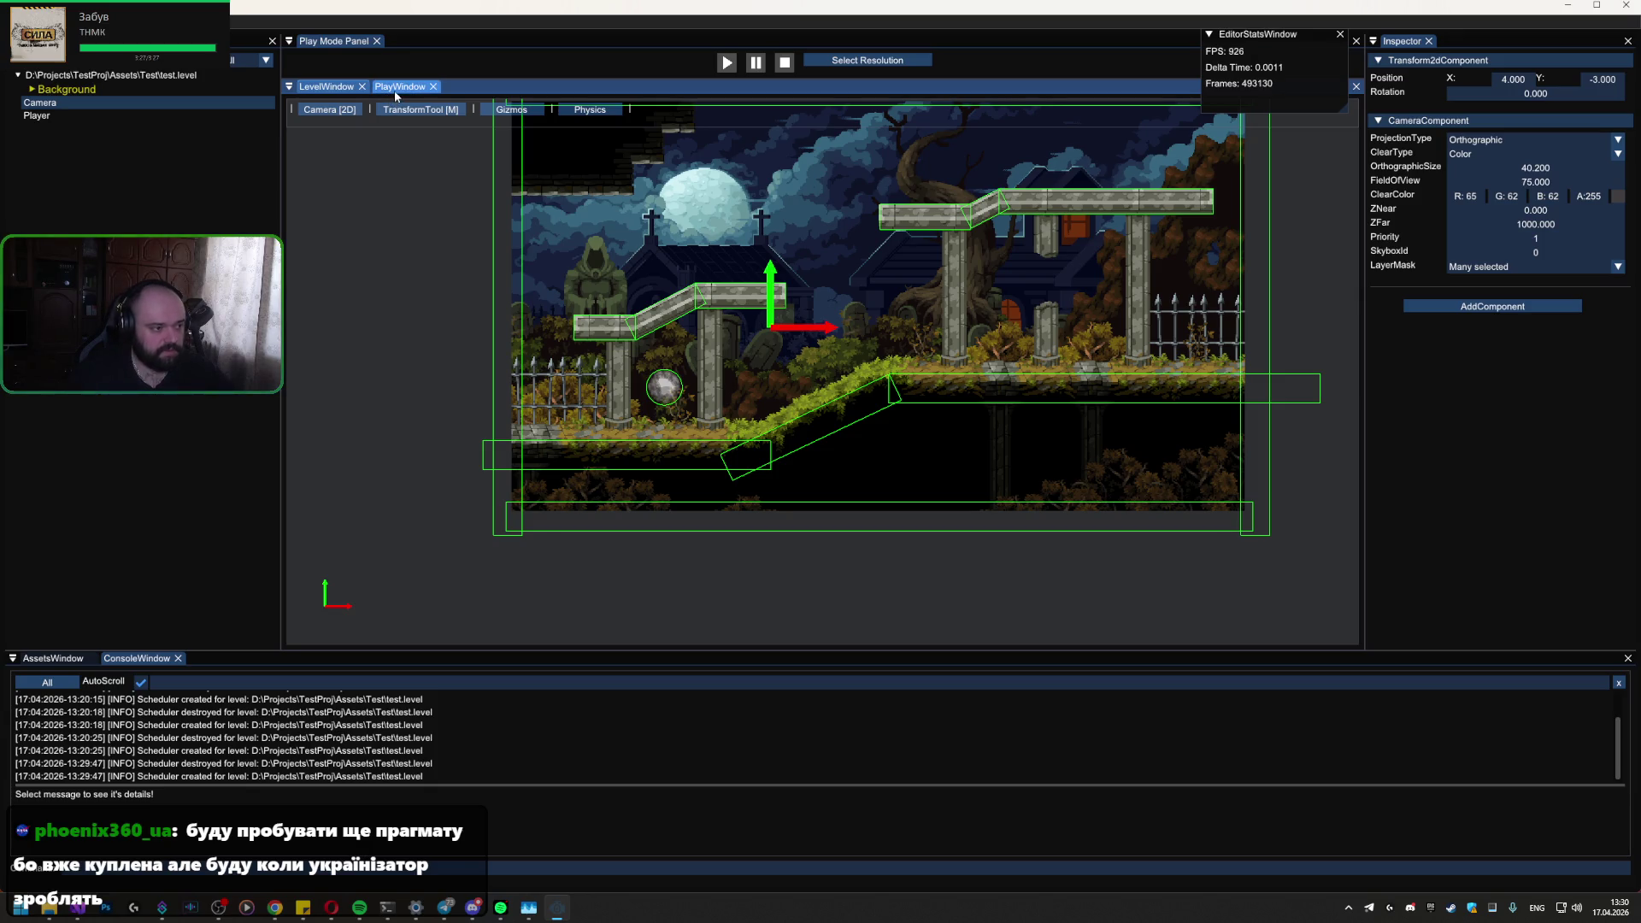
{"action": "left_click", "coordinate": [396, 92]}
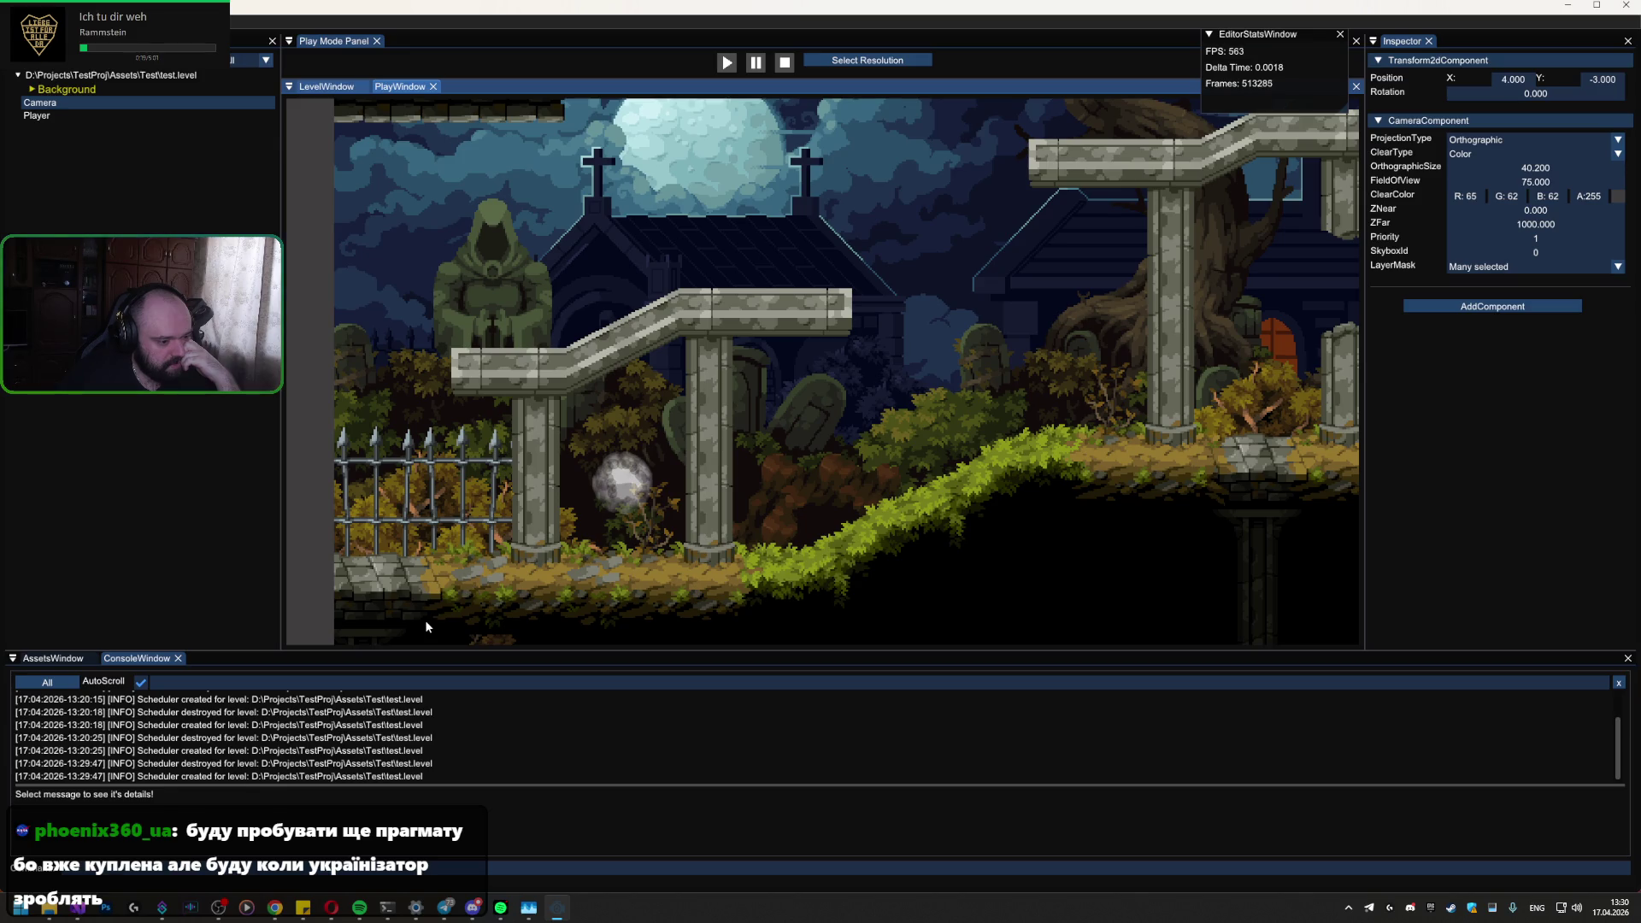
Step: Open Trello's Play mode card and scroll through its requirements and enter/exit checklist
{"action": "mouse_move", "coordinate": [271, 919]}
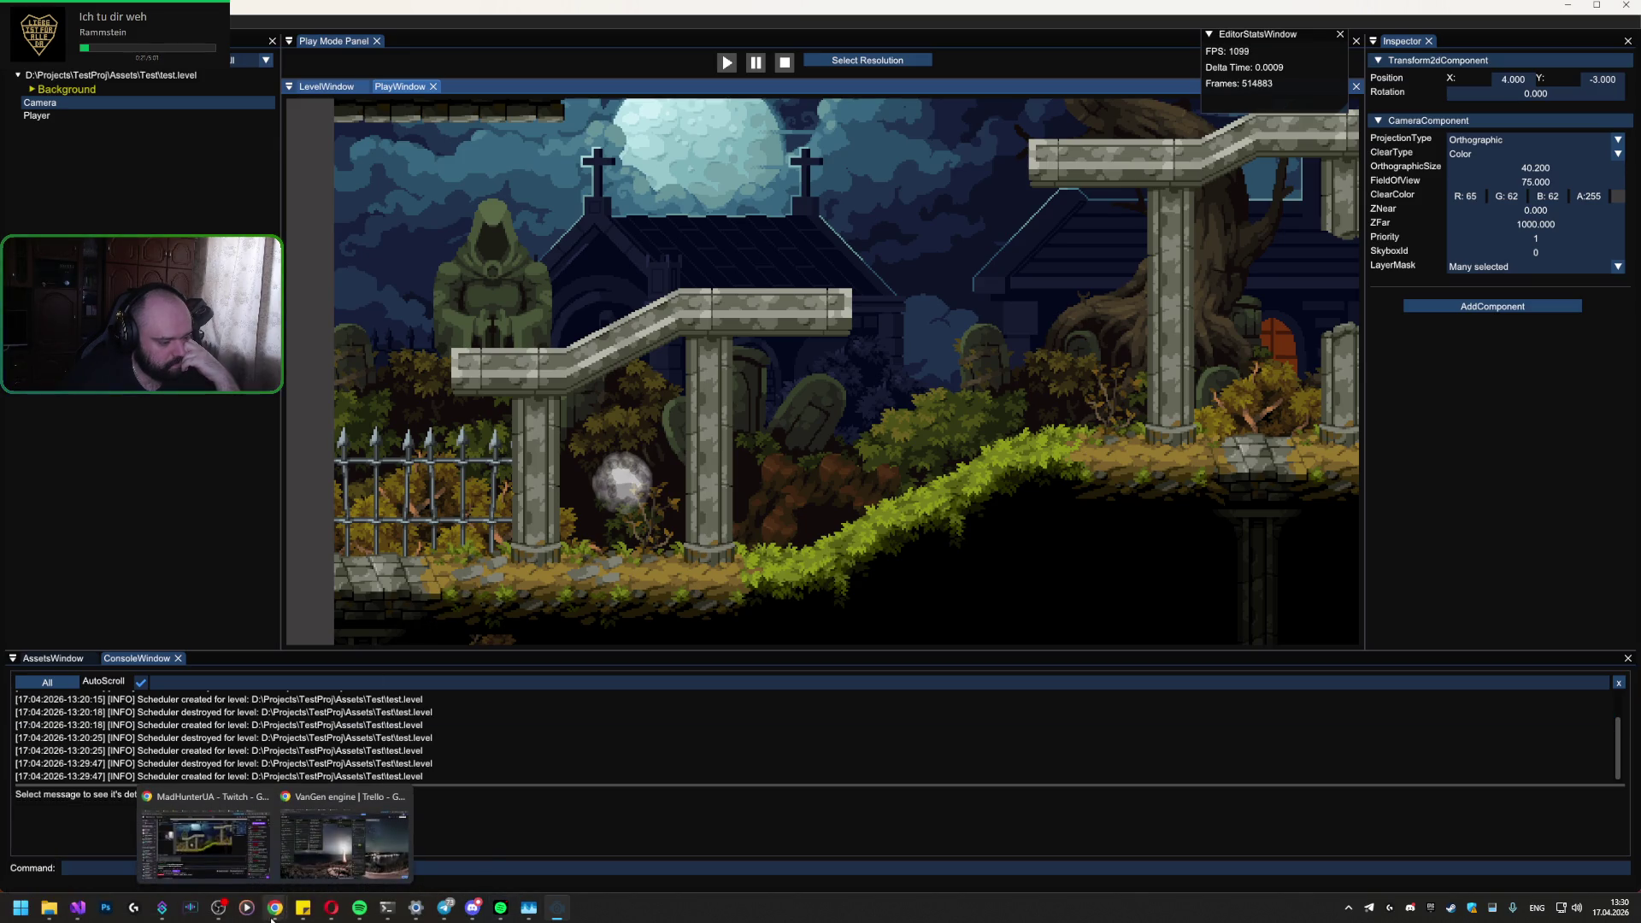
{"action": "mouse_move", "coordinate": [218, 913]}
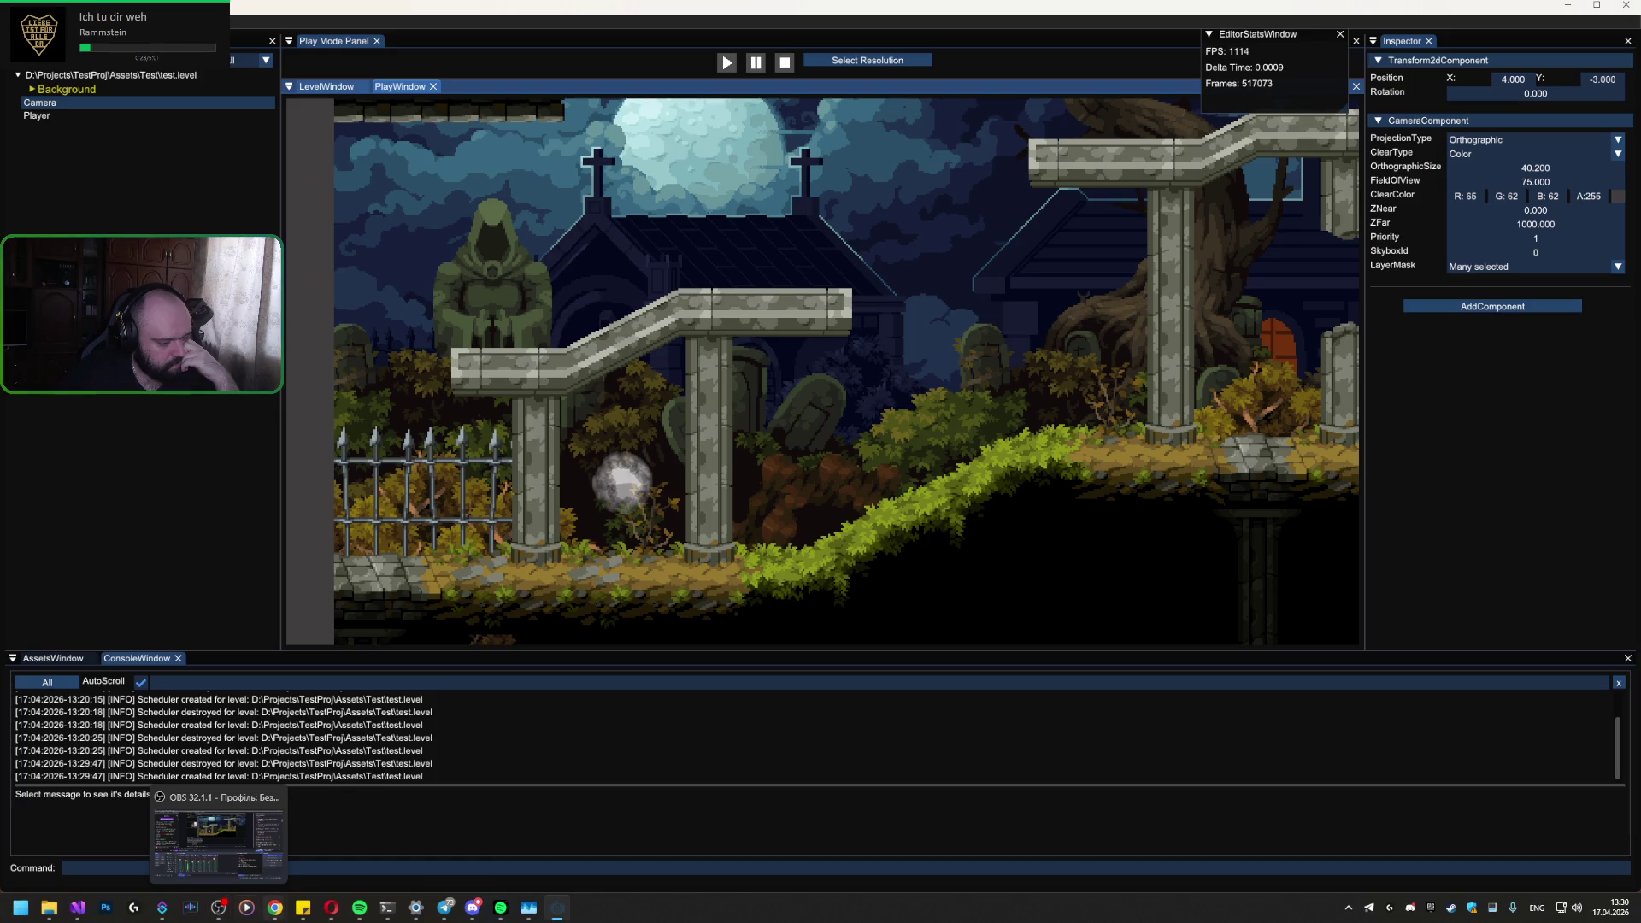
{"action": "left_click", "coordinate": [338, 842]}
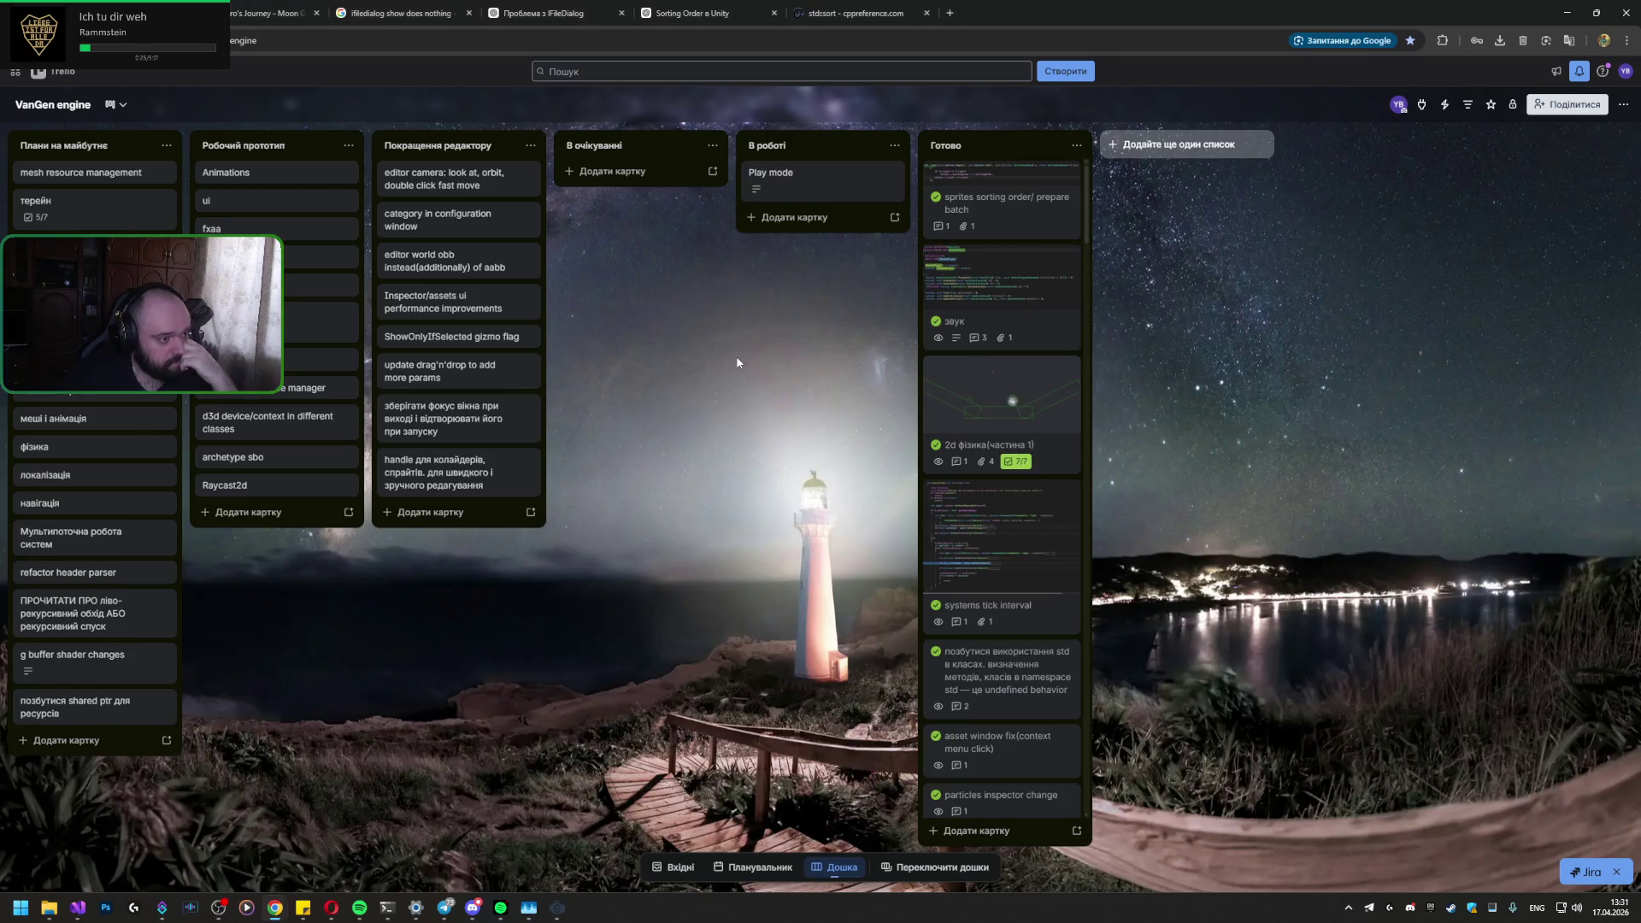
{"action": "left_click", "coordinate": [804, 189]}
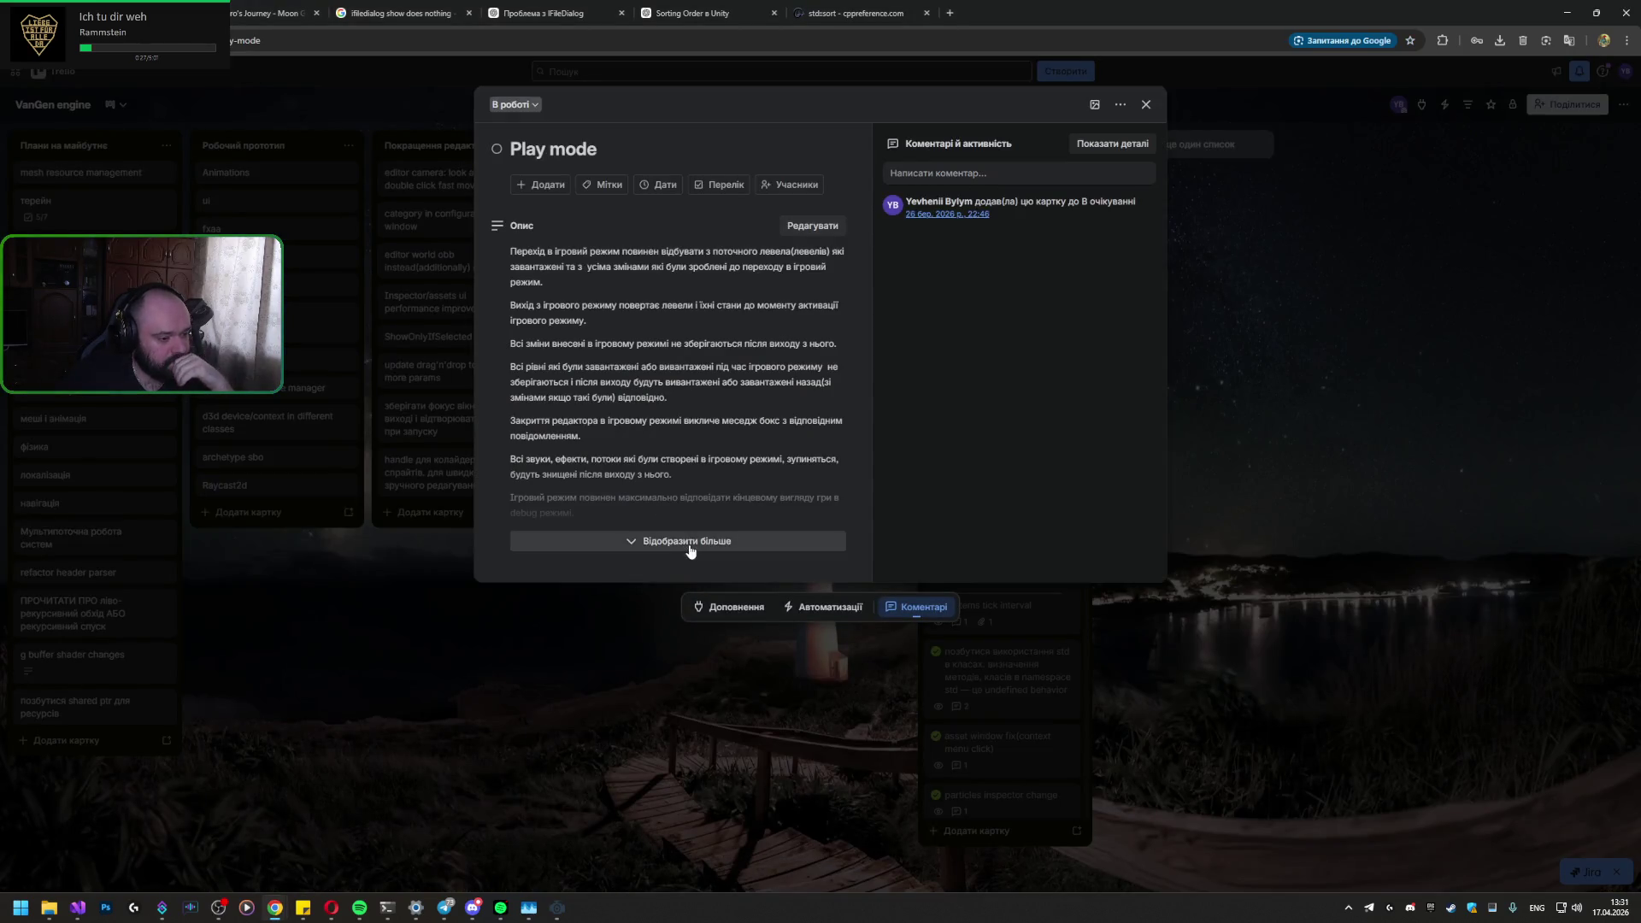
{"action": "scroll", "coordinate": [614, 547], "scroll_direction": "down", "scroll_amount": 2}
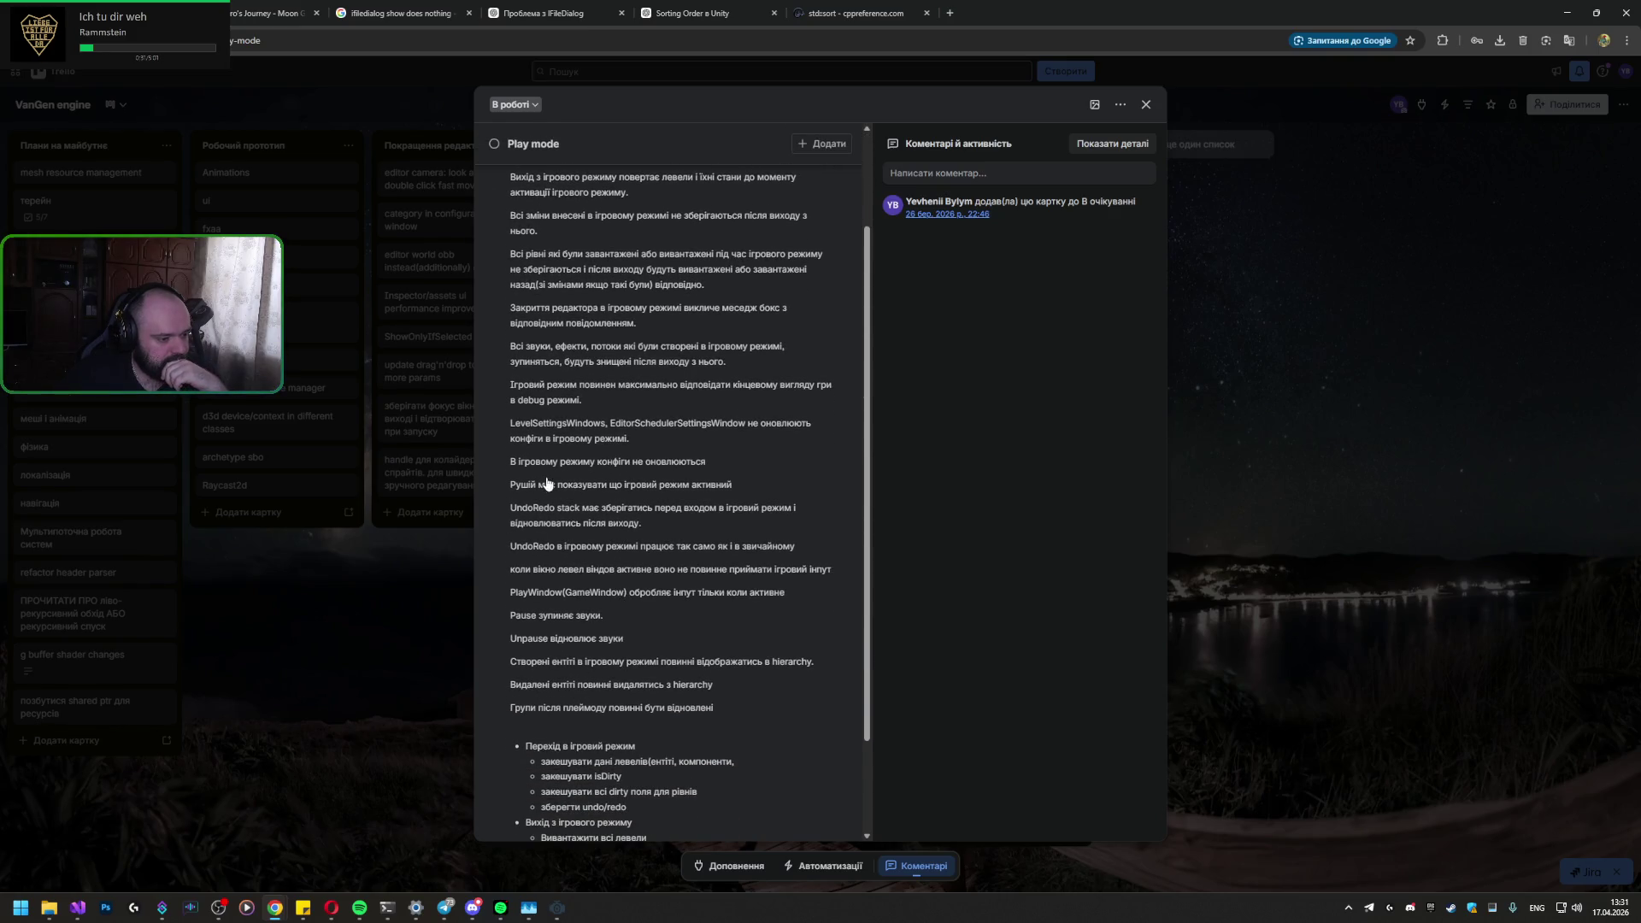
{"action": "scroll", "coordinate": [601, 472], "scroll_direction": "up", "scroll_amount": 2}
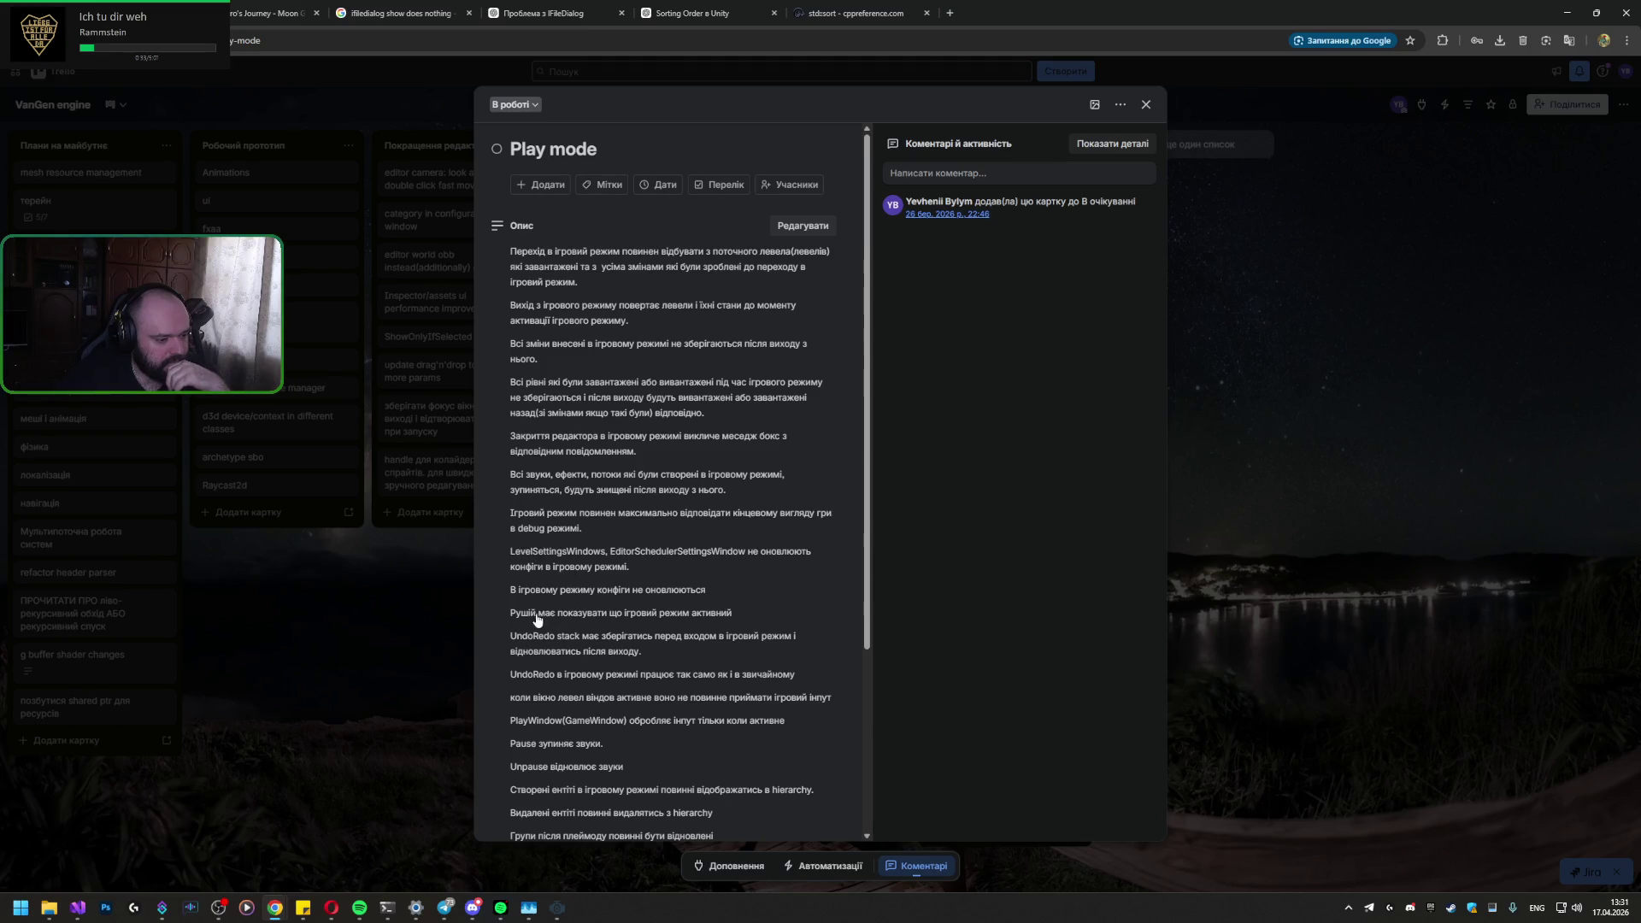
{"action": "scroll", "coordinate": [655, 644], "scroll_direction": "down", "scroll_amount": 1}
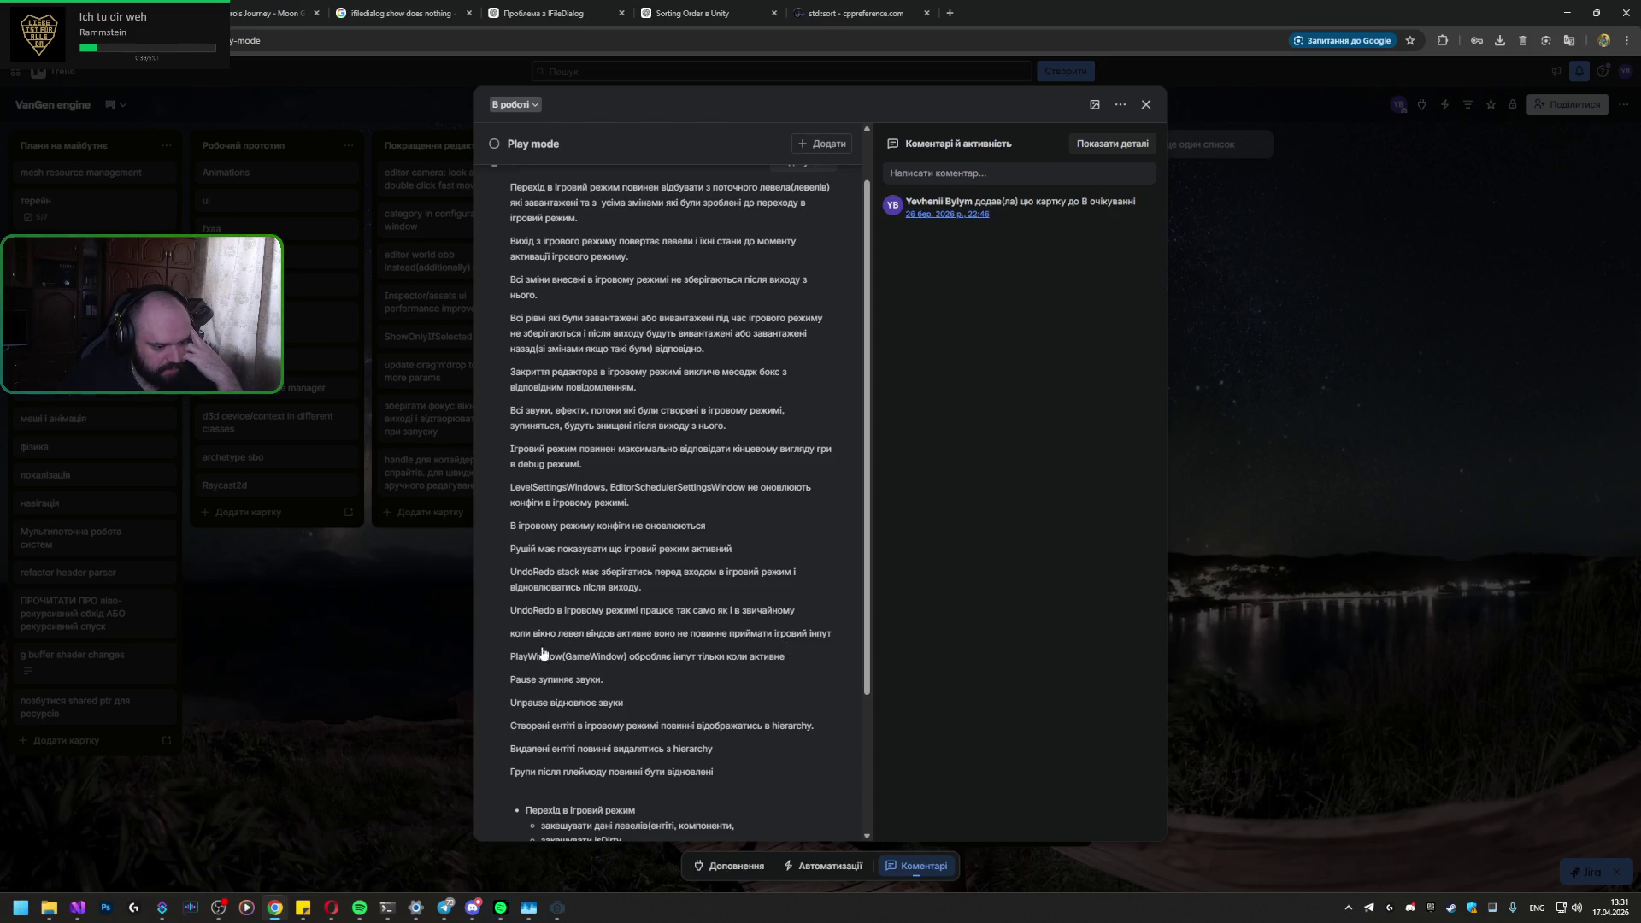
{"action": "scroll", "coordinate": [642, 722], "scroll_direction": "down", "scroll_amount": 2}
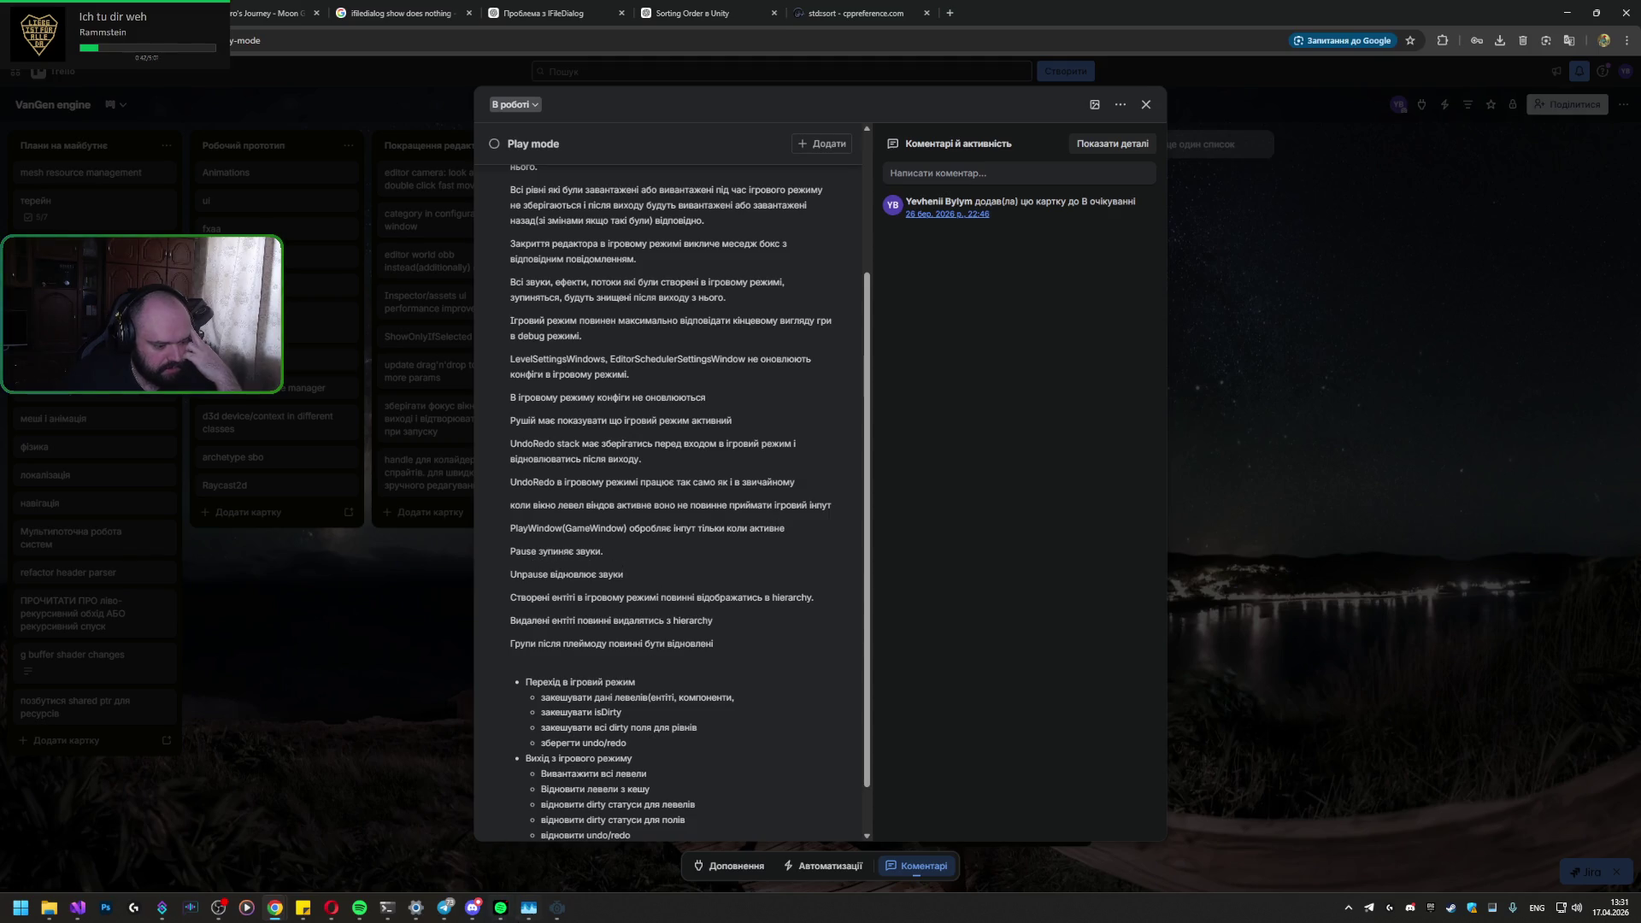
Step: Back in the engine, start play mode and select the Player object
{"action": "mouse_move", "coordinate": [557, 908]}
{"action": "left_click", "coordinate": [559, 841]}
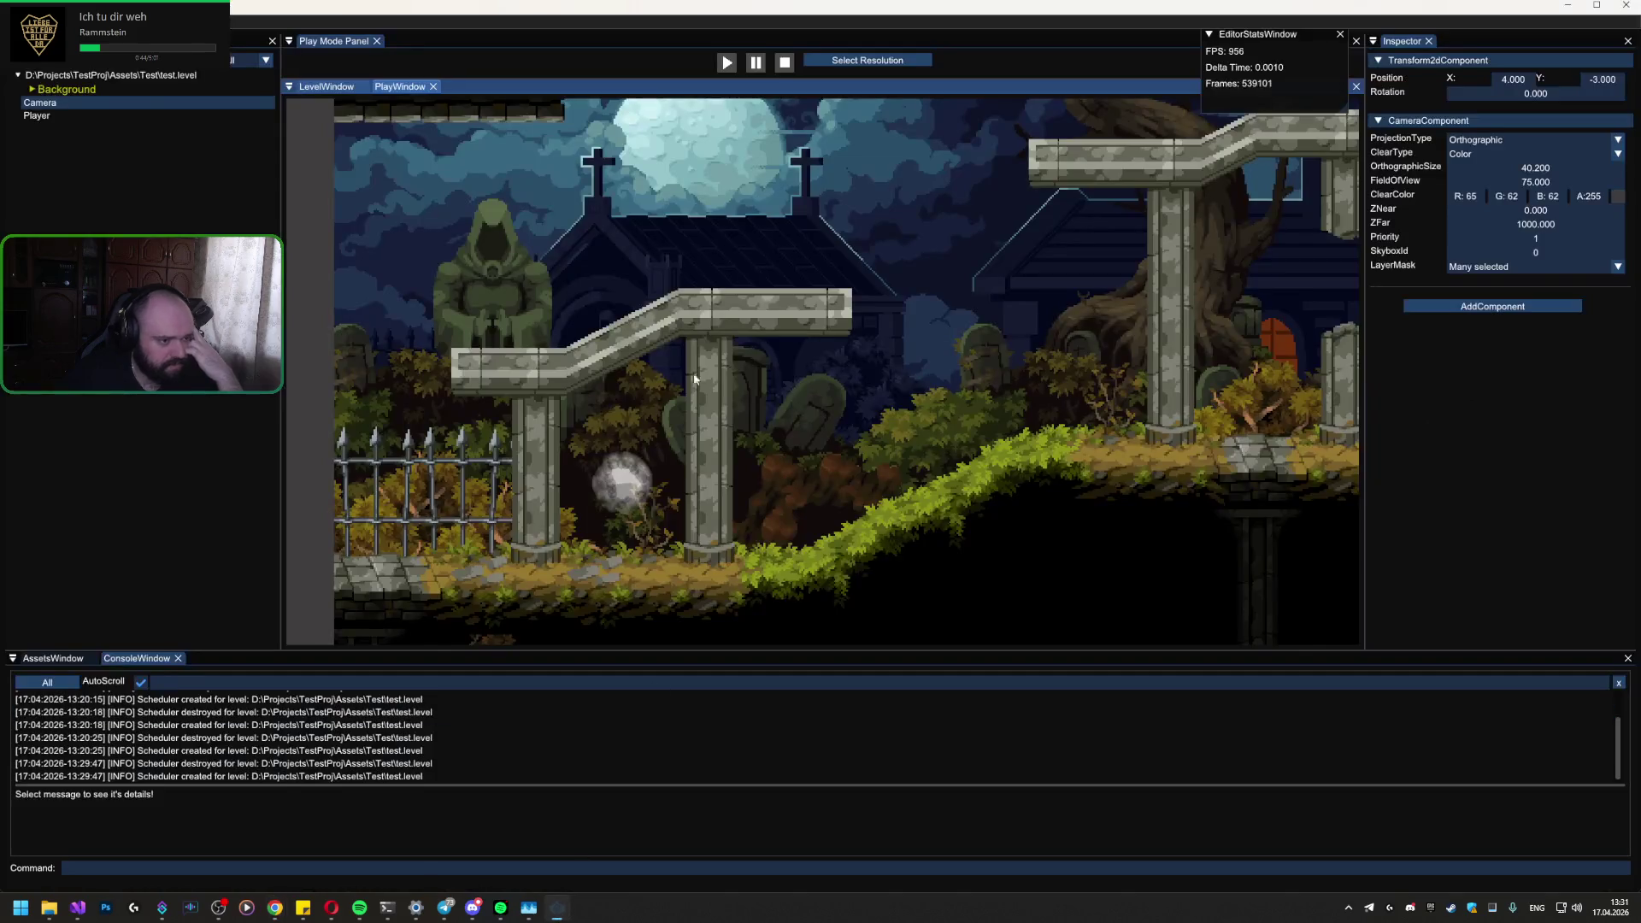
{"action": "left_click", "coordinate": [728, 66]}
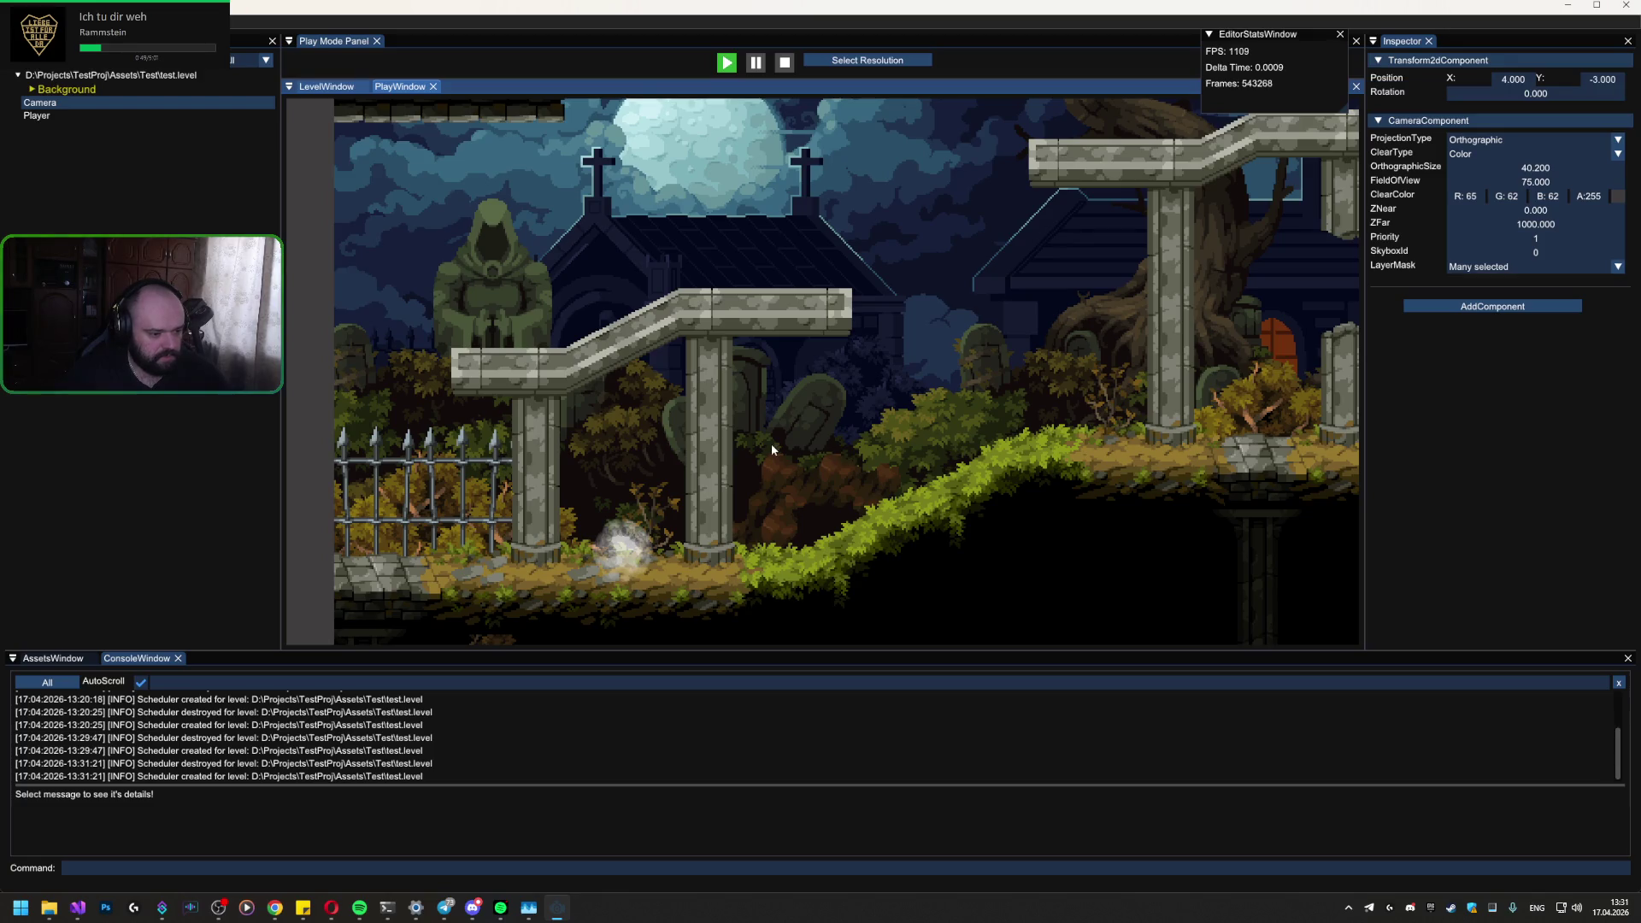
{"action": "left_click", "coordinate": [156, 116]}
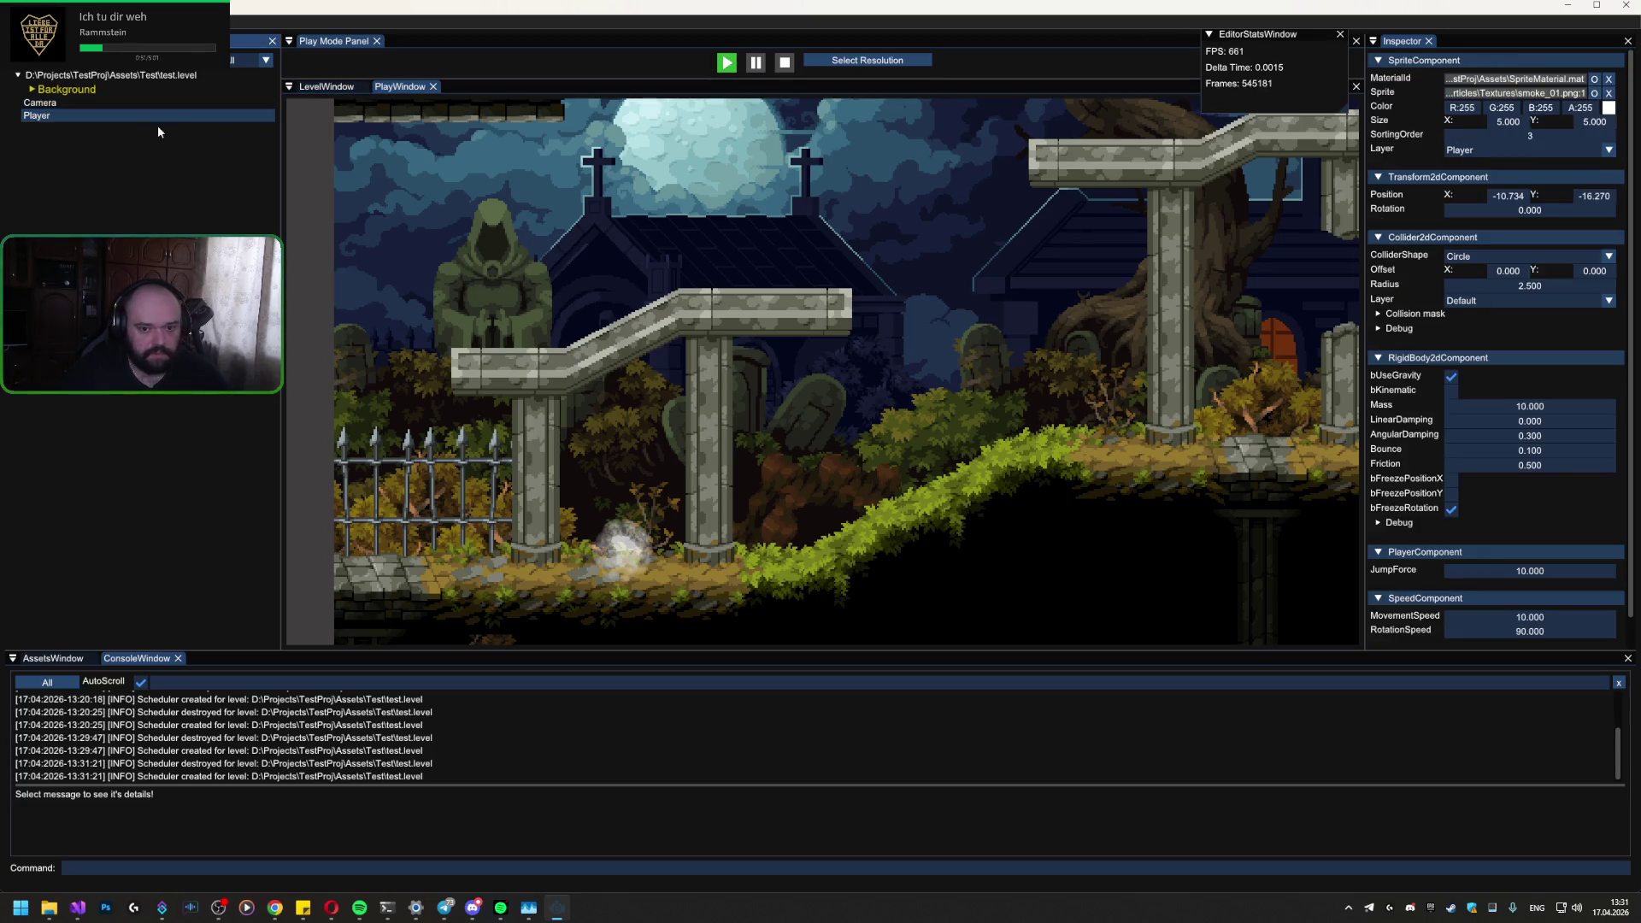
Step: Set the Player's JumpForce to 10000 and test a jump in the game view
{"action": "double_click", "coordinate": [1506, 570]}
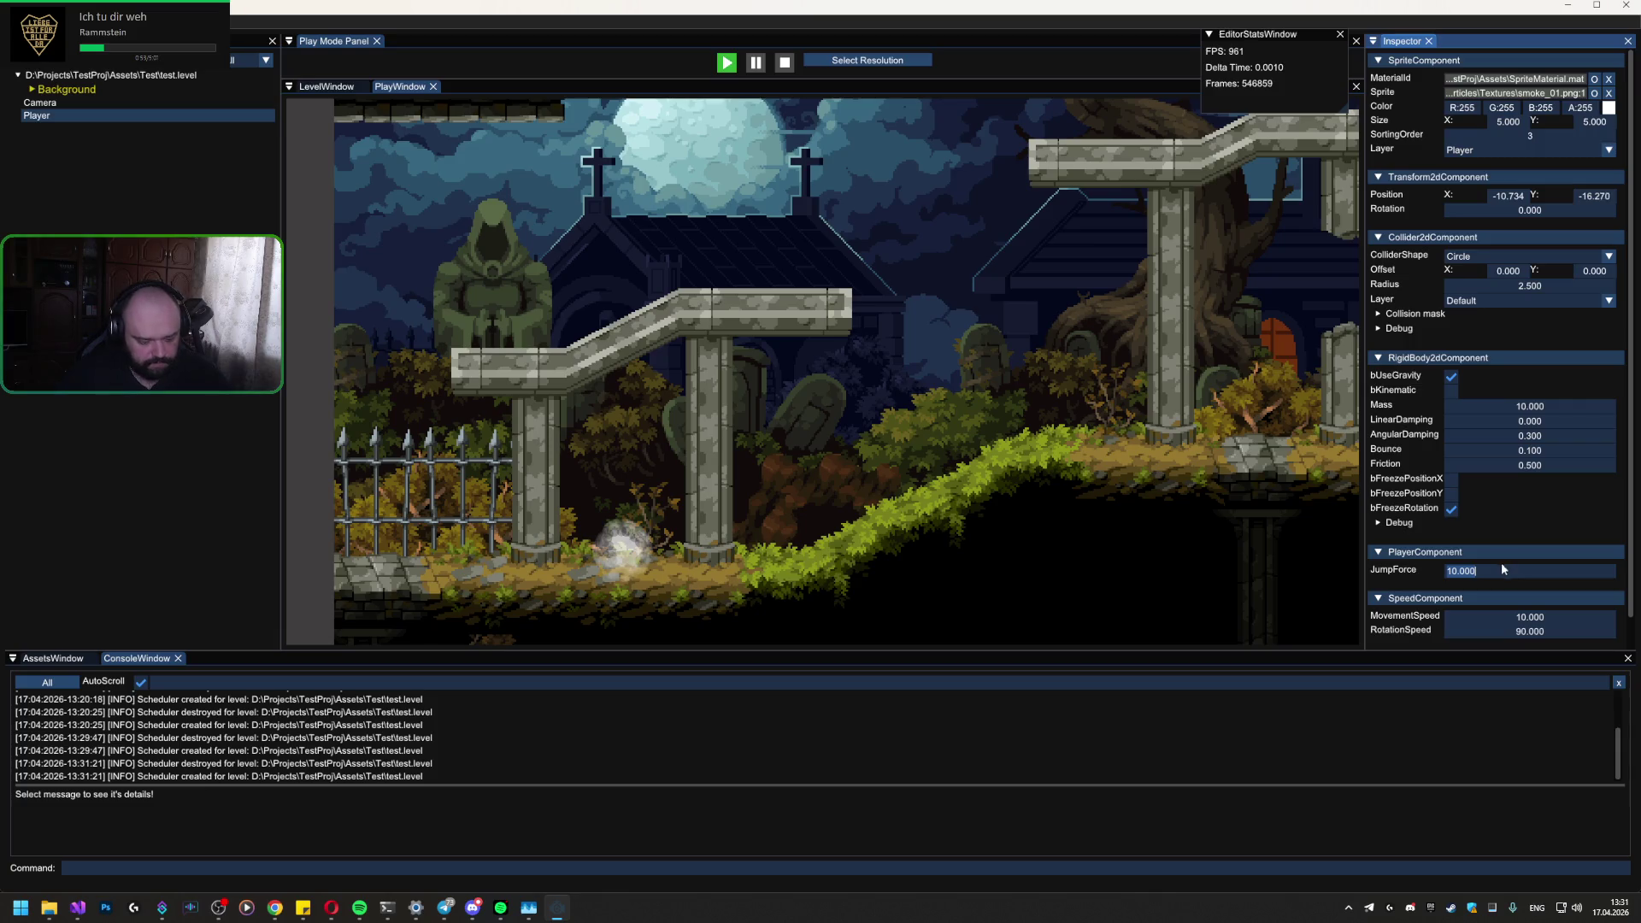
{"action": "type", "text": "1000"}
{"action": "key", "text": "Return"}
{"action": "left_click", "coordinate": [787, 478]}
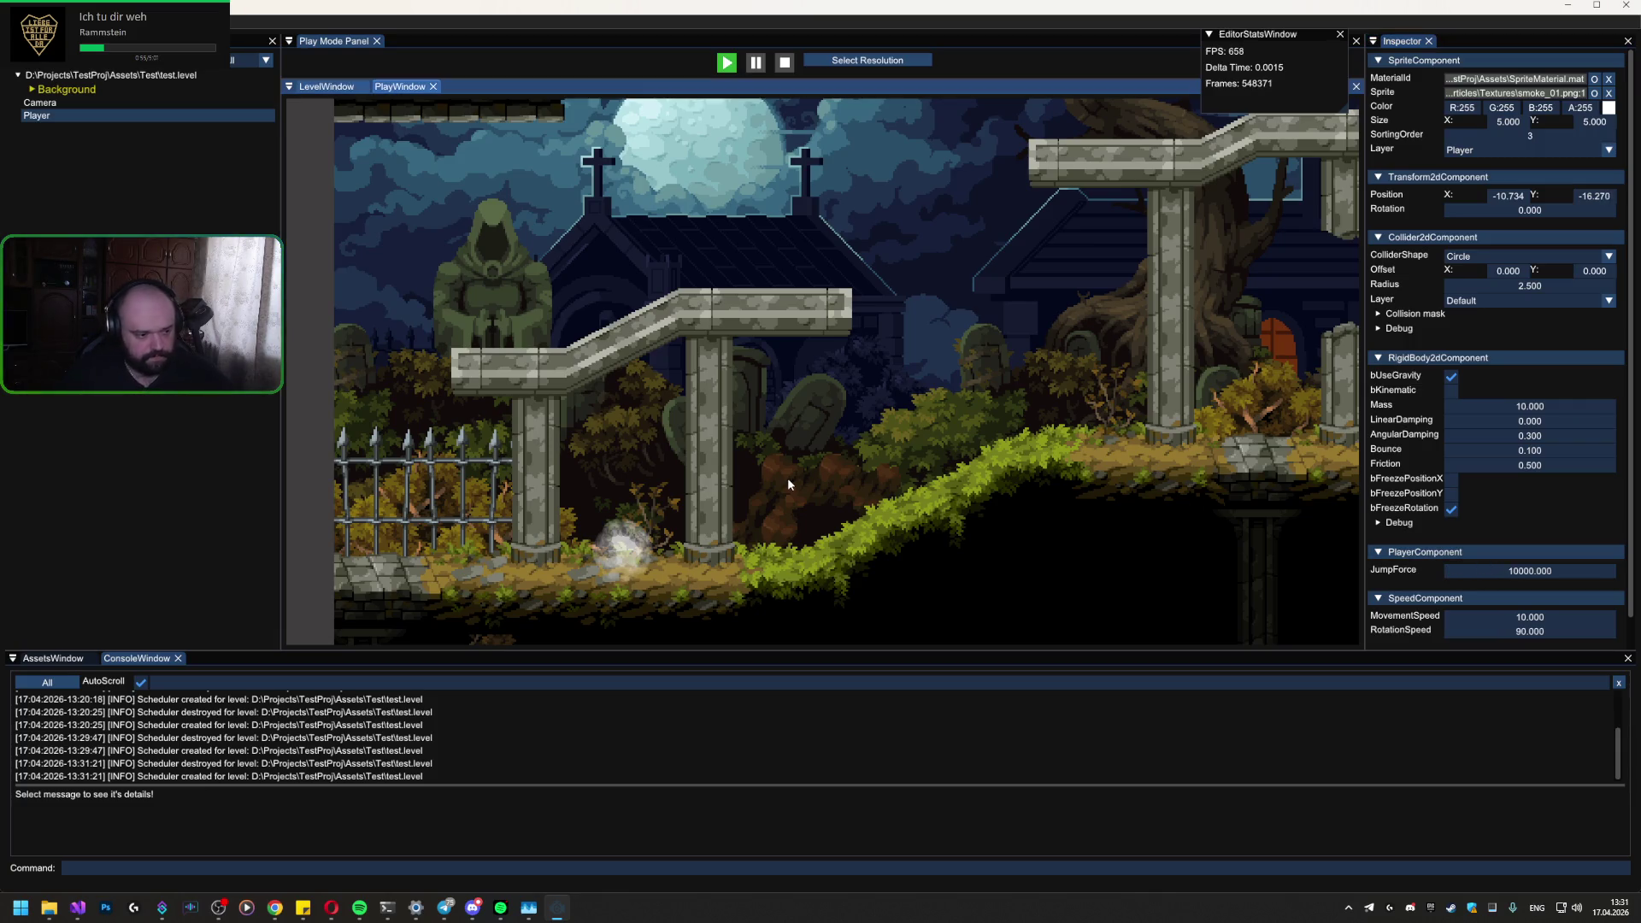
{"action": "key", "text": "space"}
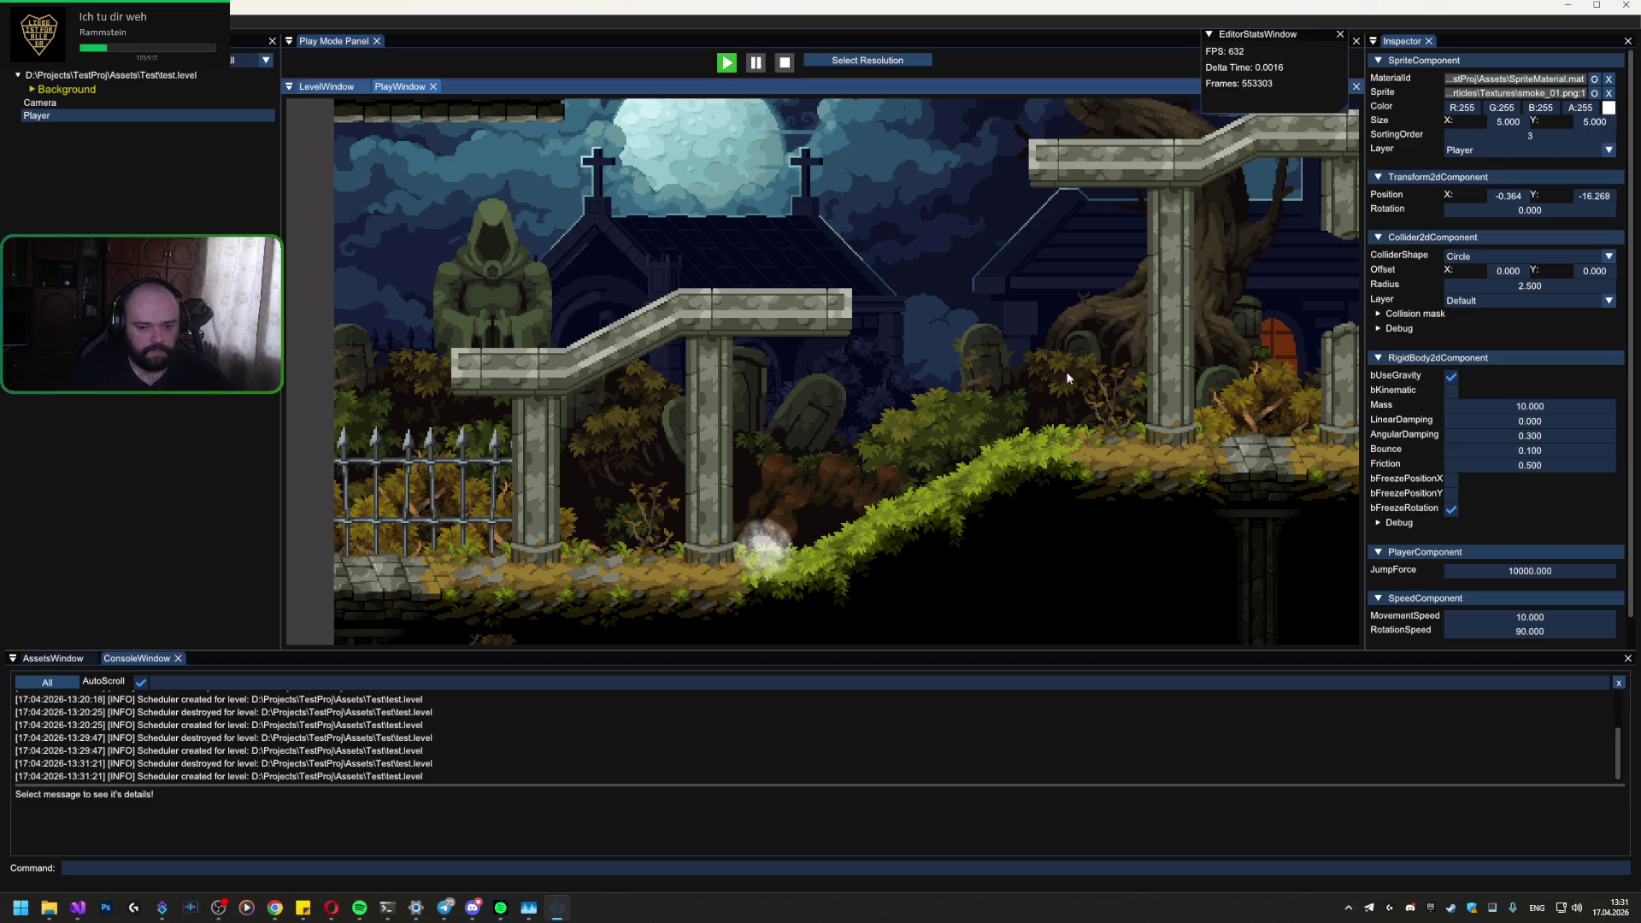
{"action": "scroll", "coordinate": [1497, 486], "scroll_direction": "down", "scroll_amount": 1}
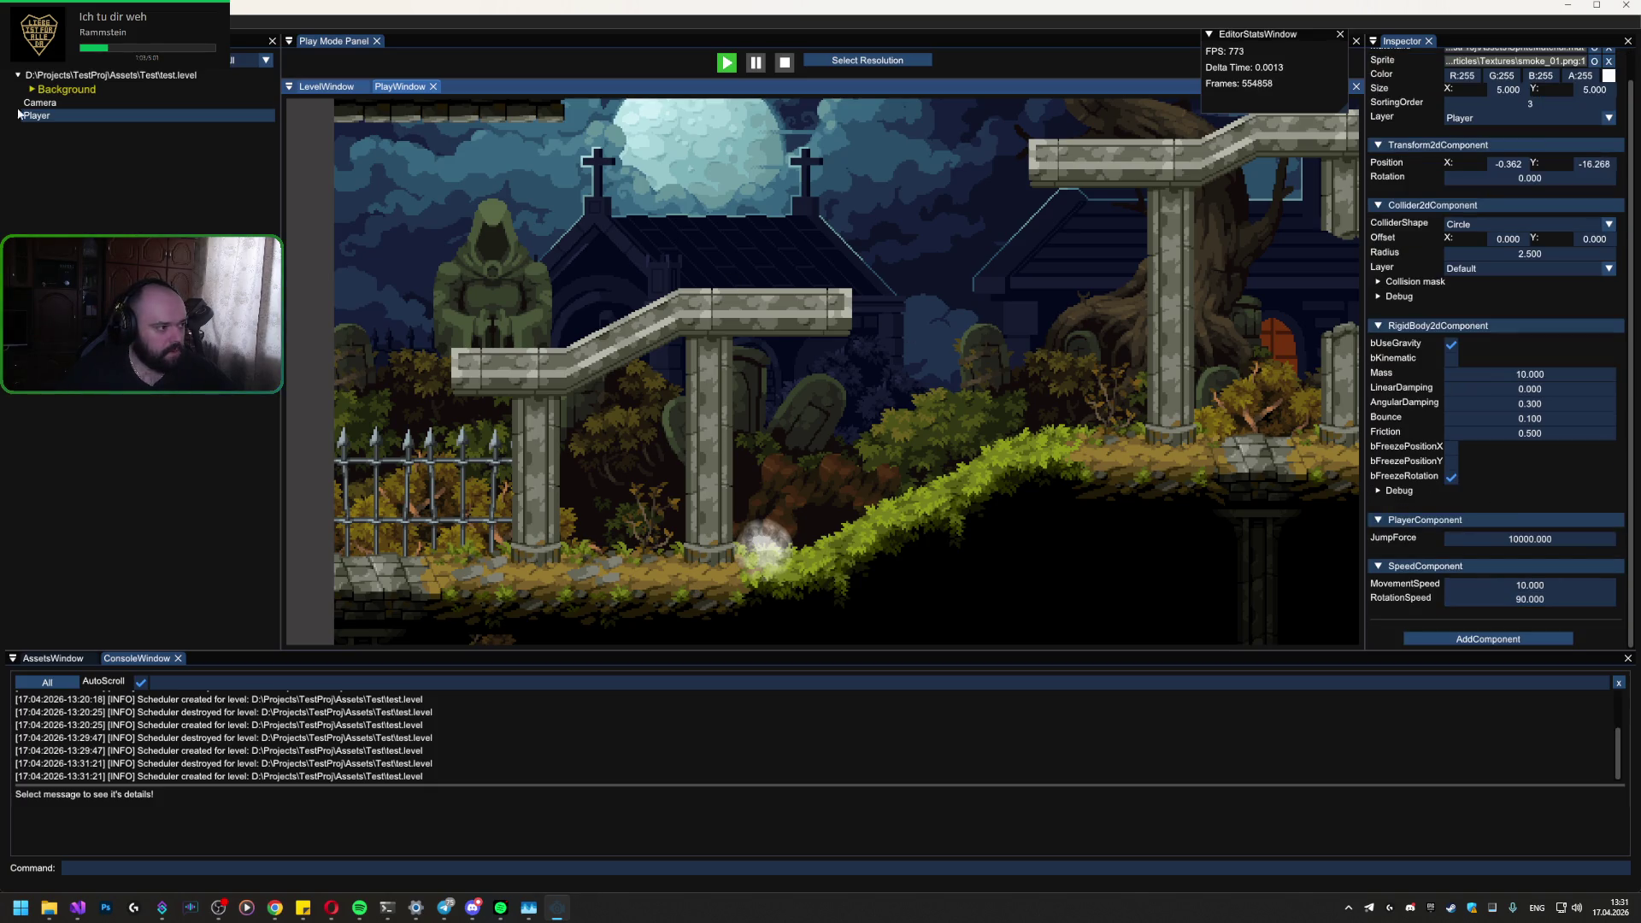
Step: Make the ball jump and check the Scheduler destroyed console message
{"action": "left_click", "coordinate": [105, 190]}
{"action": "left_click", "coordinate": [886, 504]}
{"action": "key", "text": "space"}
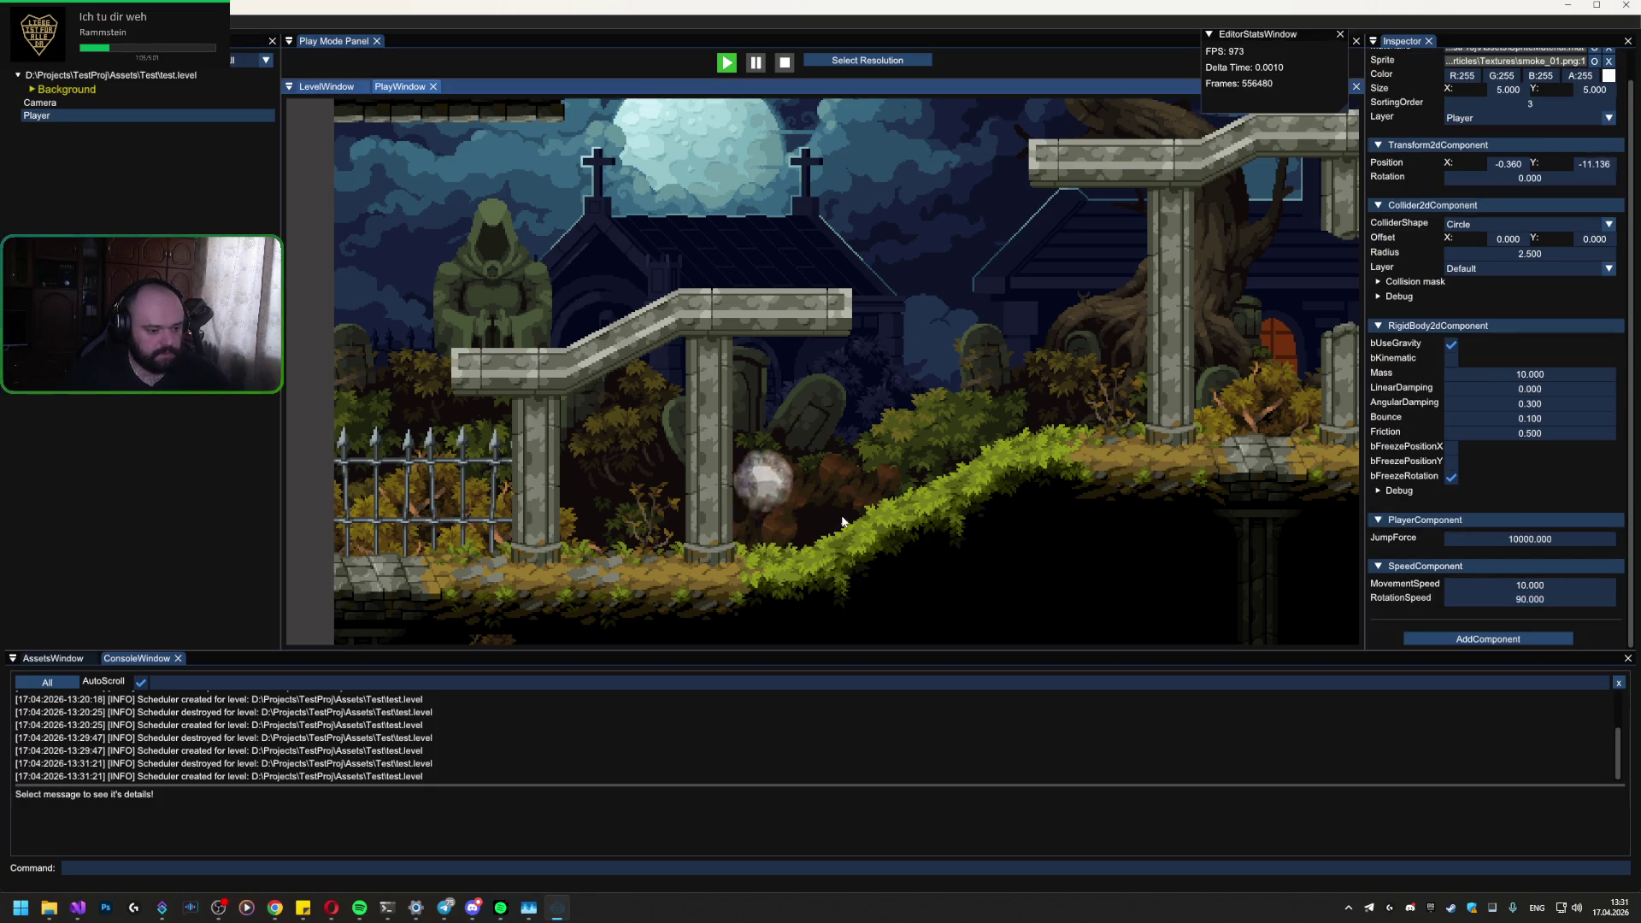
{"action": "left_click", "coordinate": [1495, 712]}
{"action": "left_click", "coordinate": [1495, 712]}
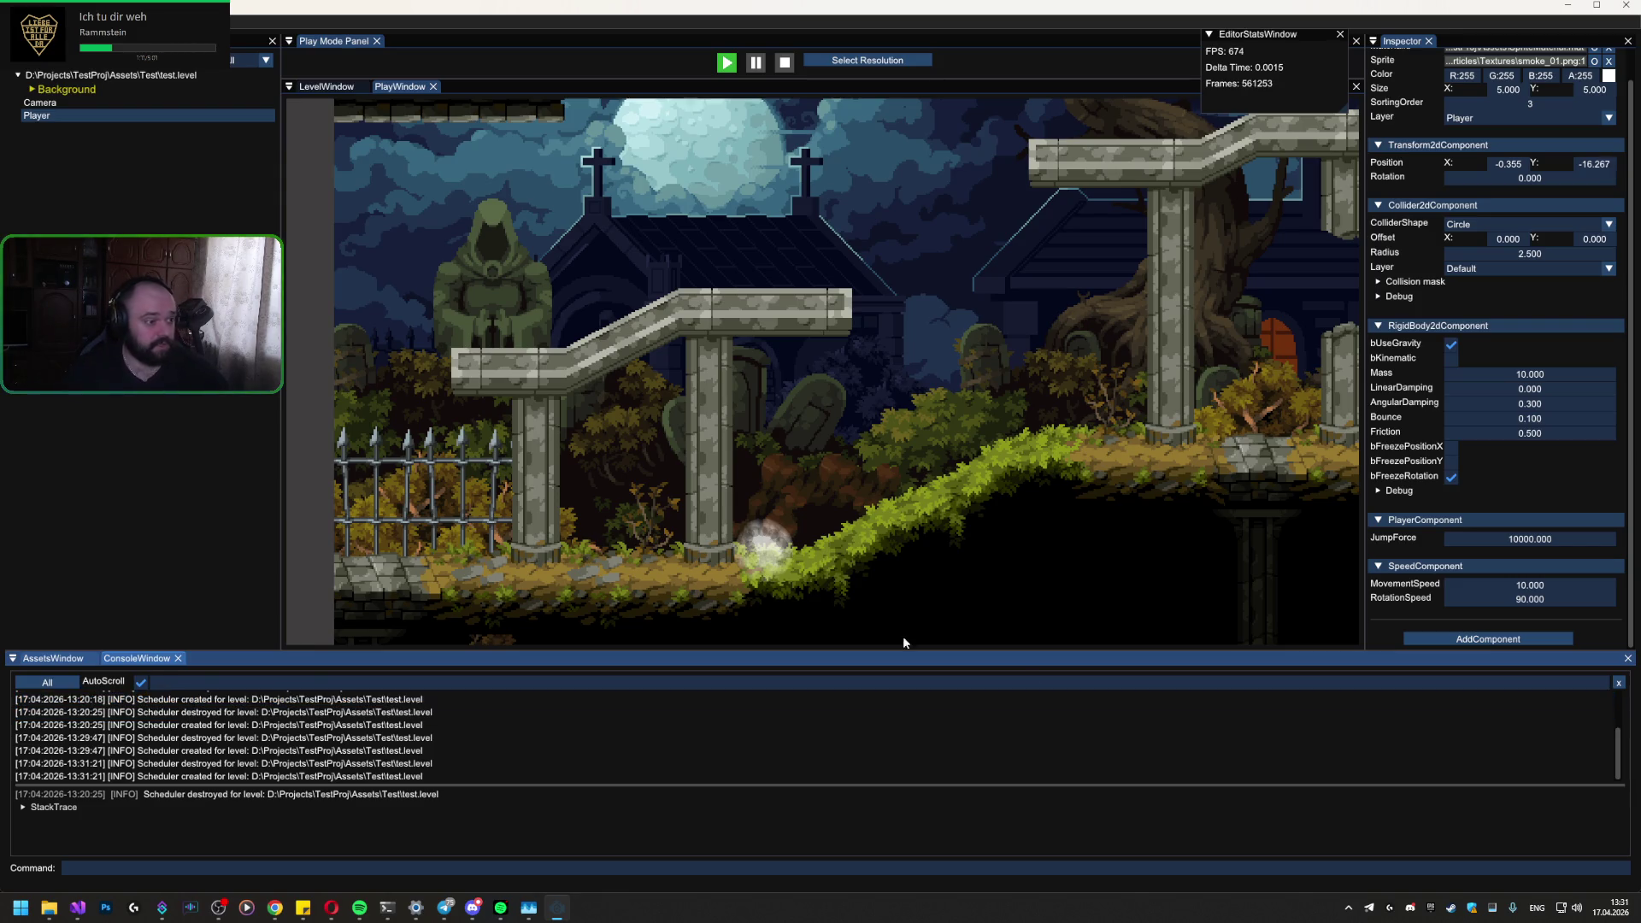
Step: Jump and roll the ball right up the grassy slope past the scene edge
{"action": "left_click", "coordinate": [803, 490]}
{"action": "key", "text": "space"}
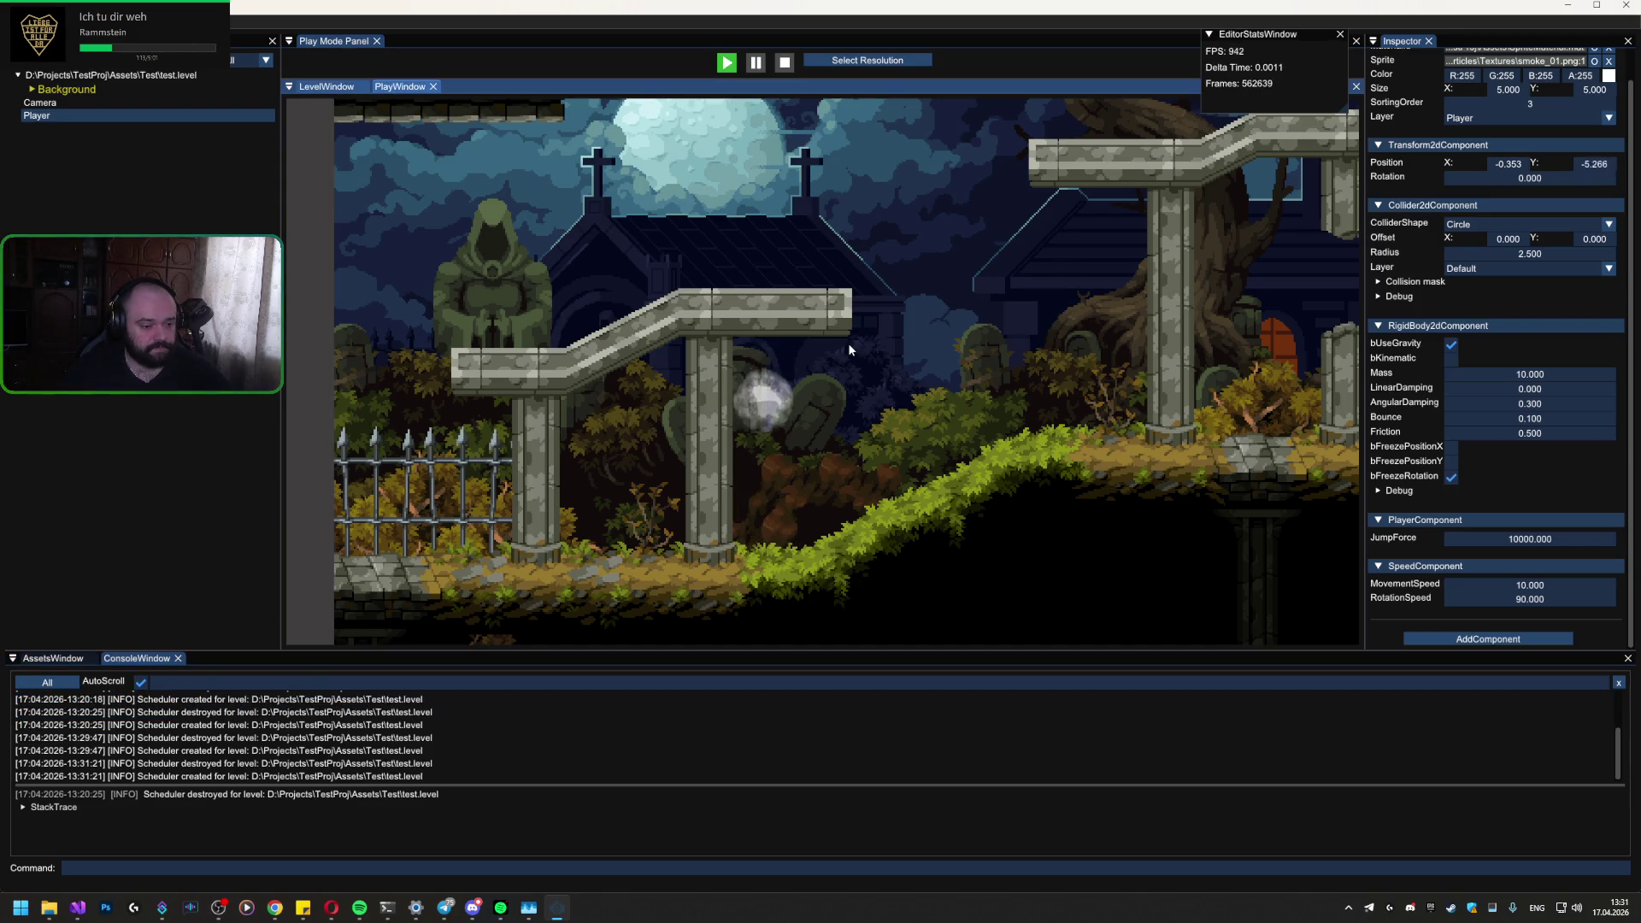
{"action": "key", "text": "d"}
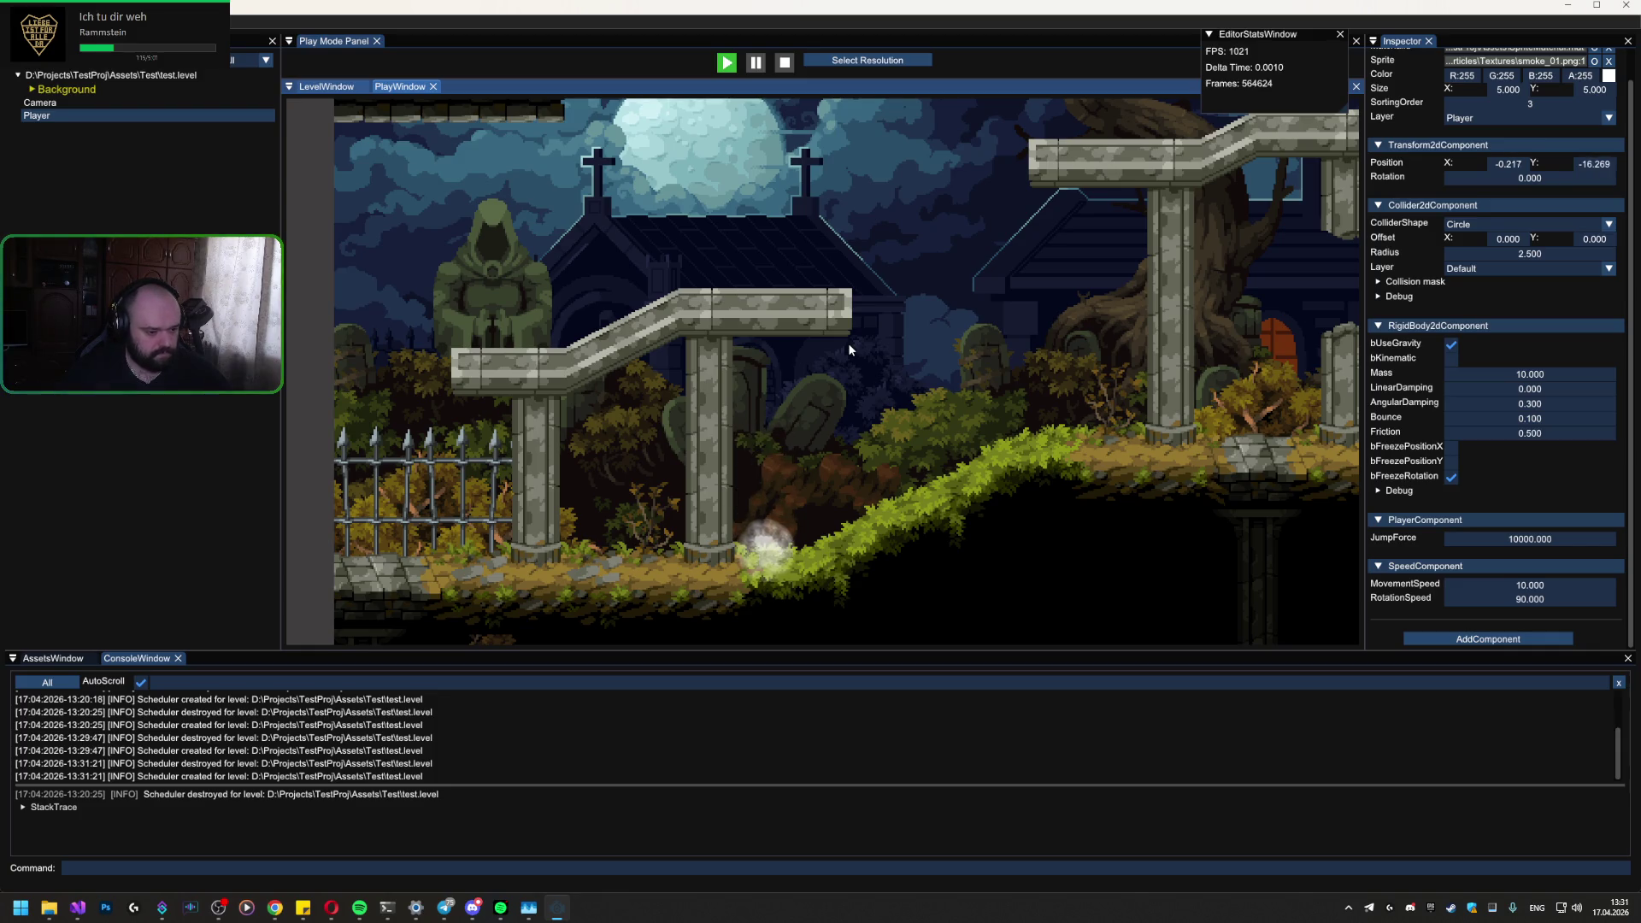
{"action": "key", "text": "space"}
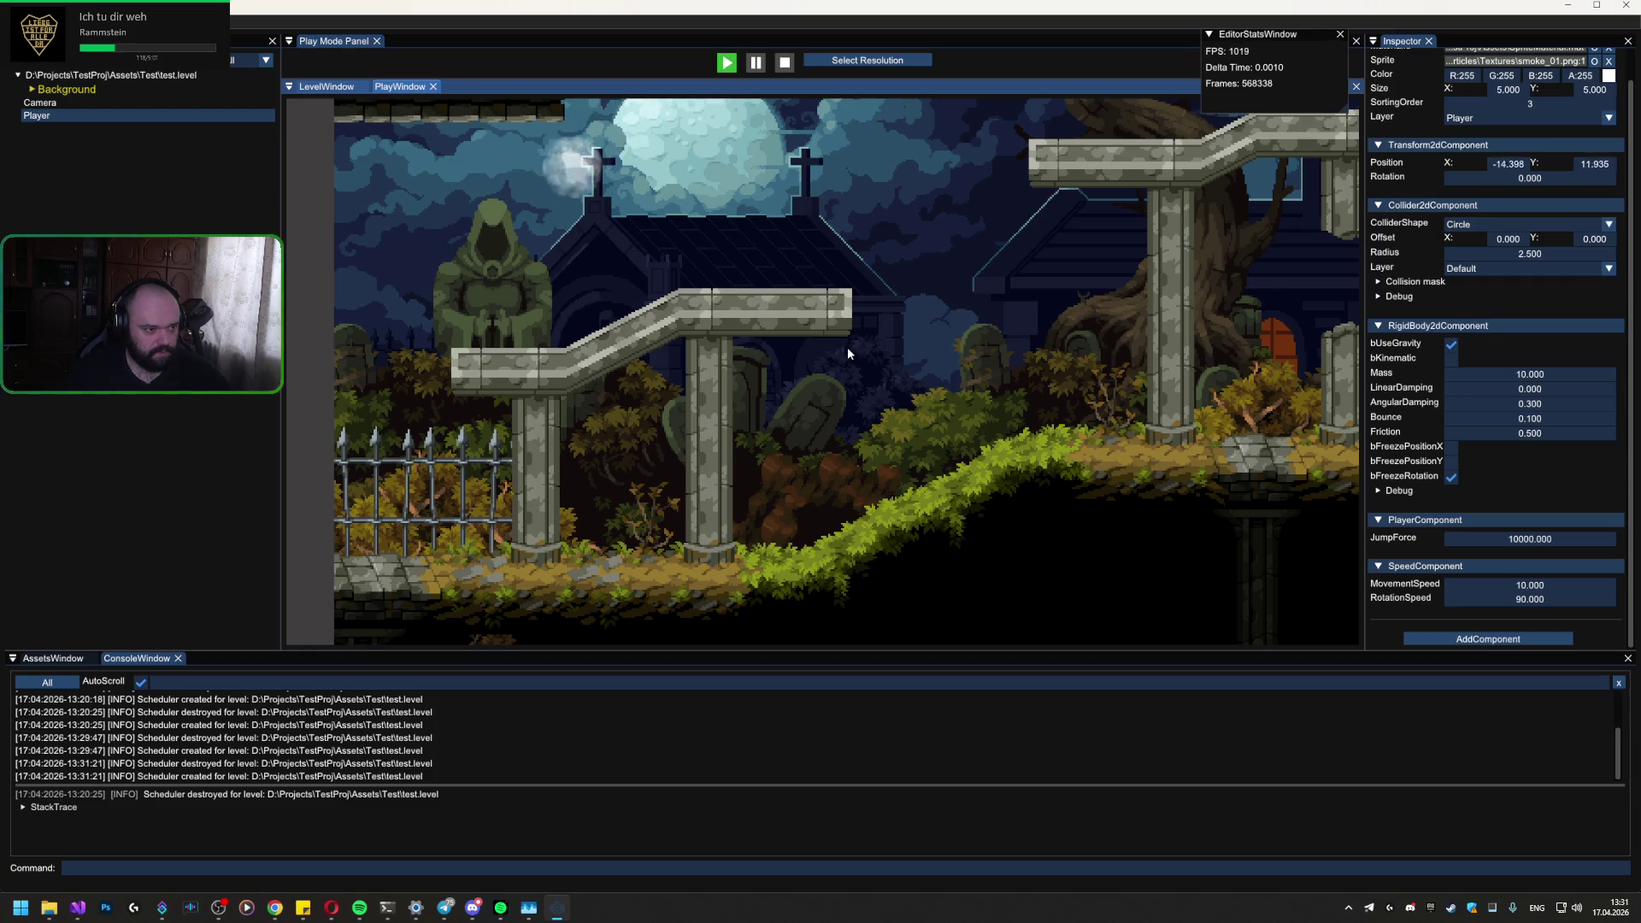
{"action": "key", "text": "d"}
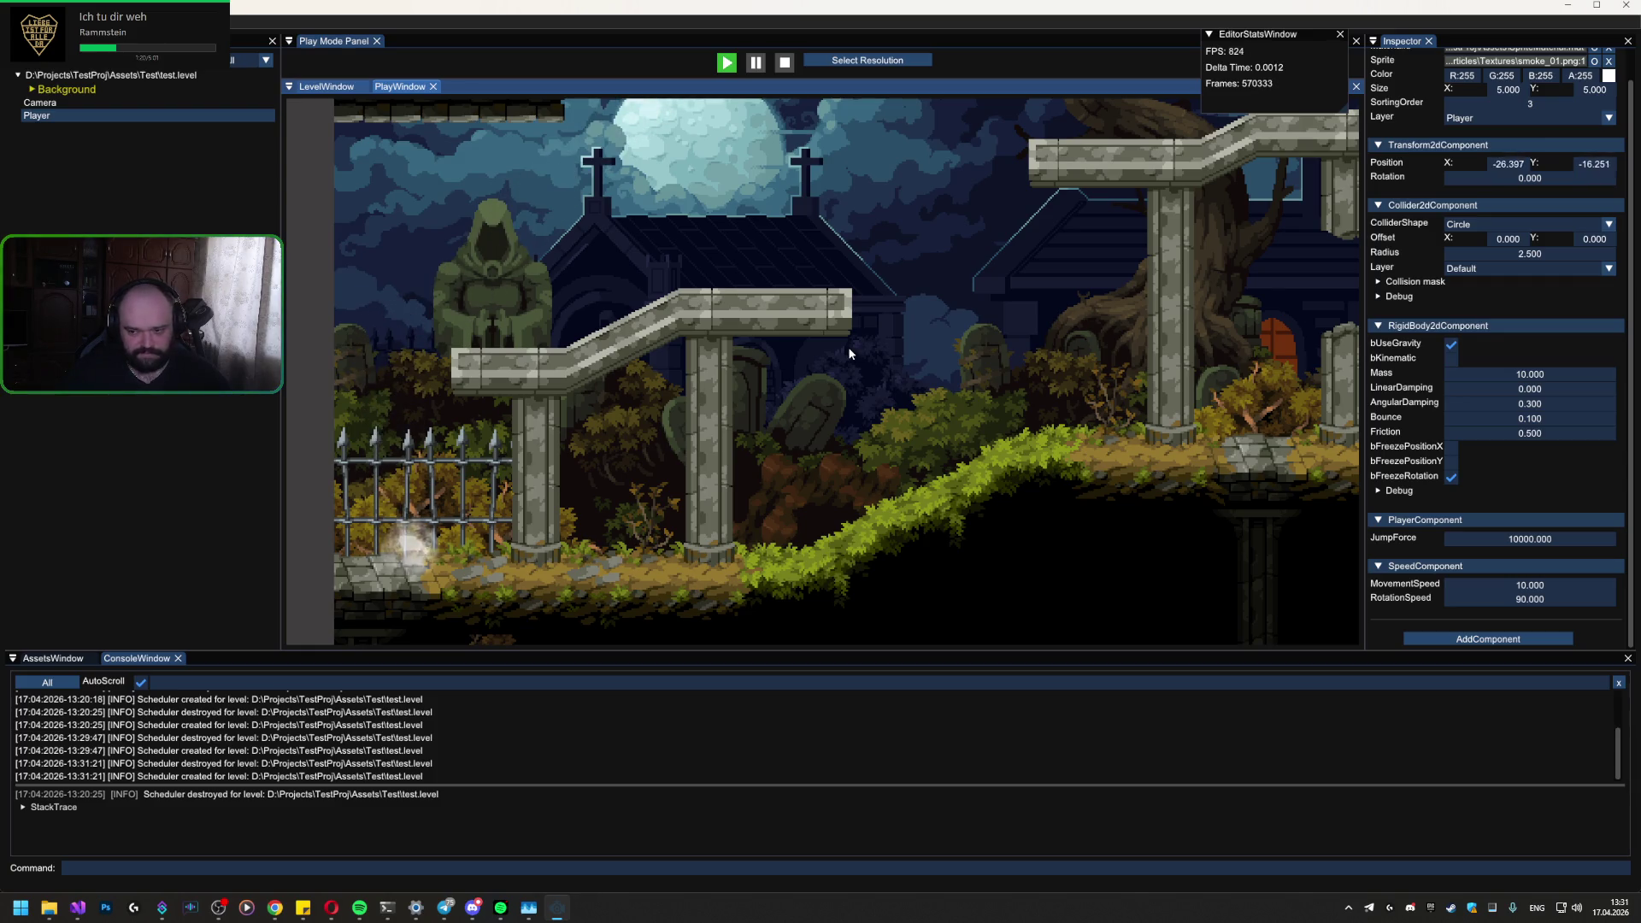
{"action": "key", "text": "d"}
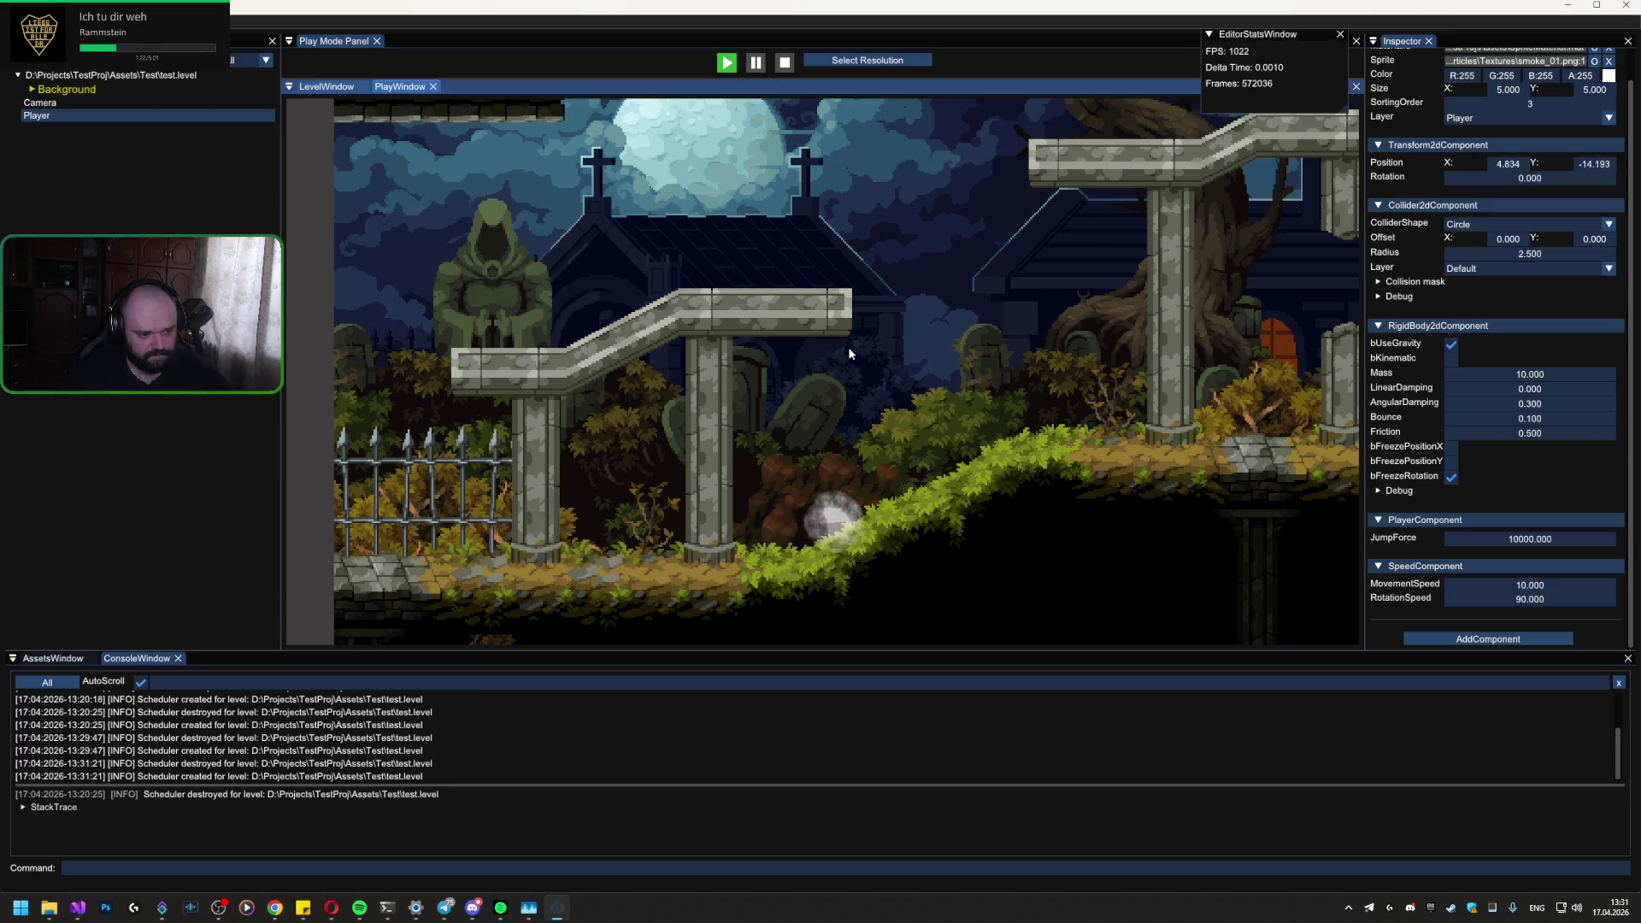
{"action": "key", "text": "d"}
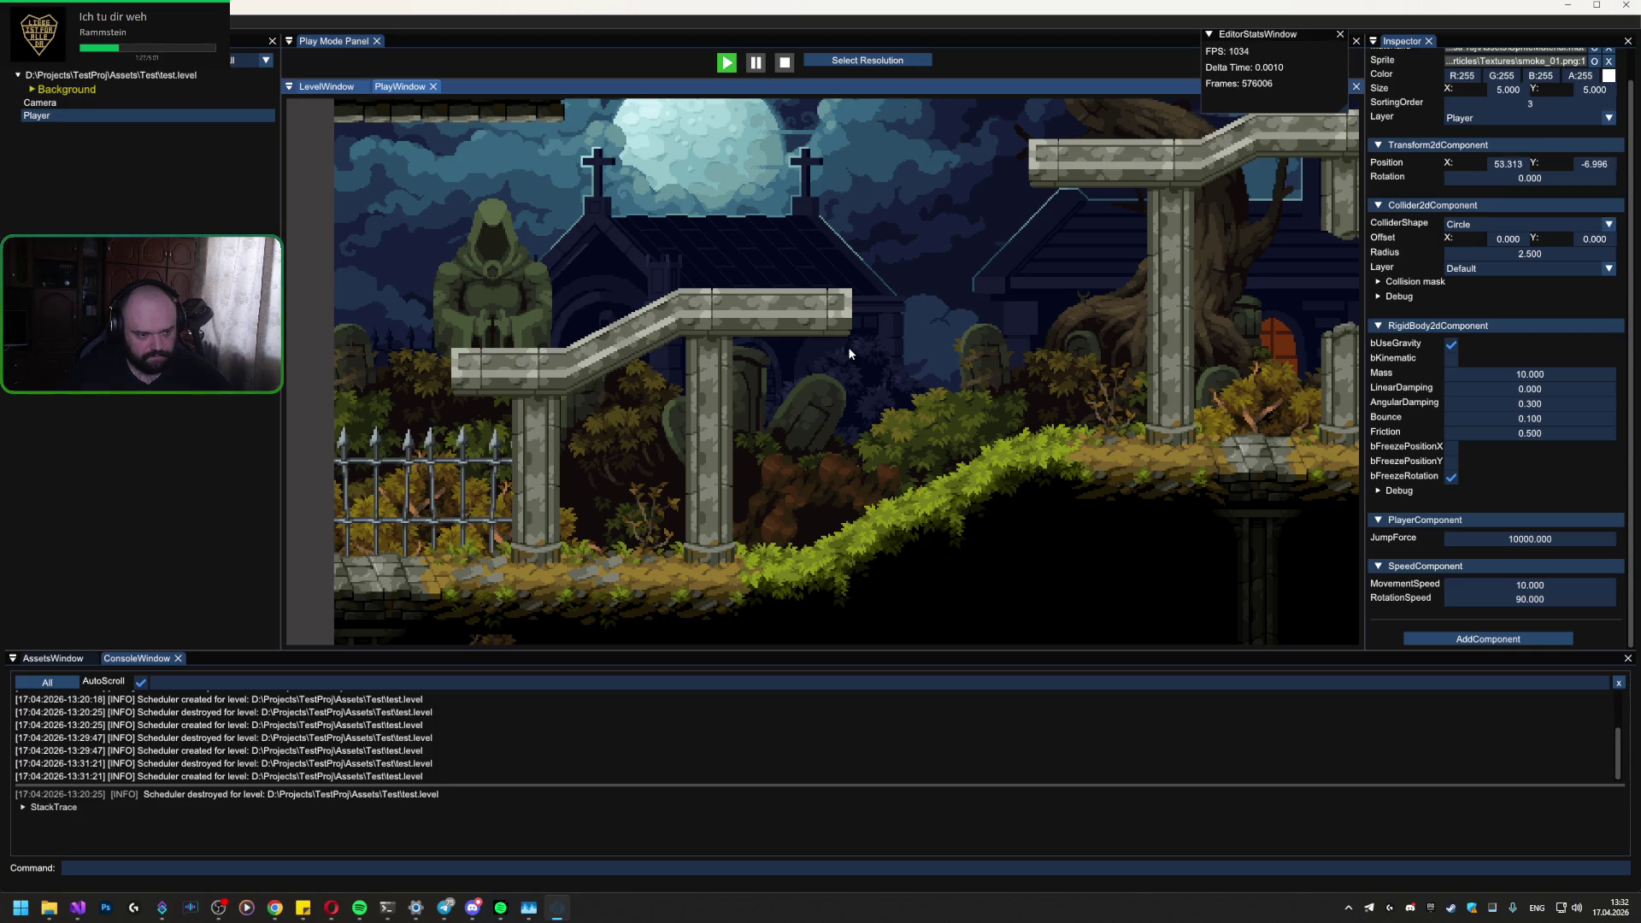
Step: Jump the ball left onto the left platform and roll it back and forth
{"action": "key", "text": "a"}
{"action": "key", "text": "space"}
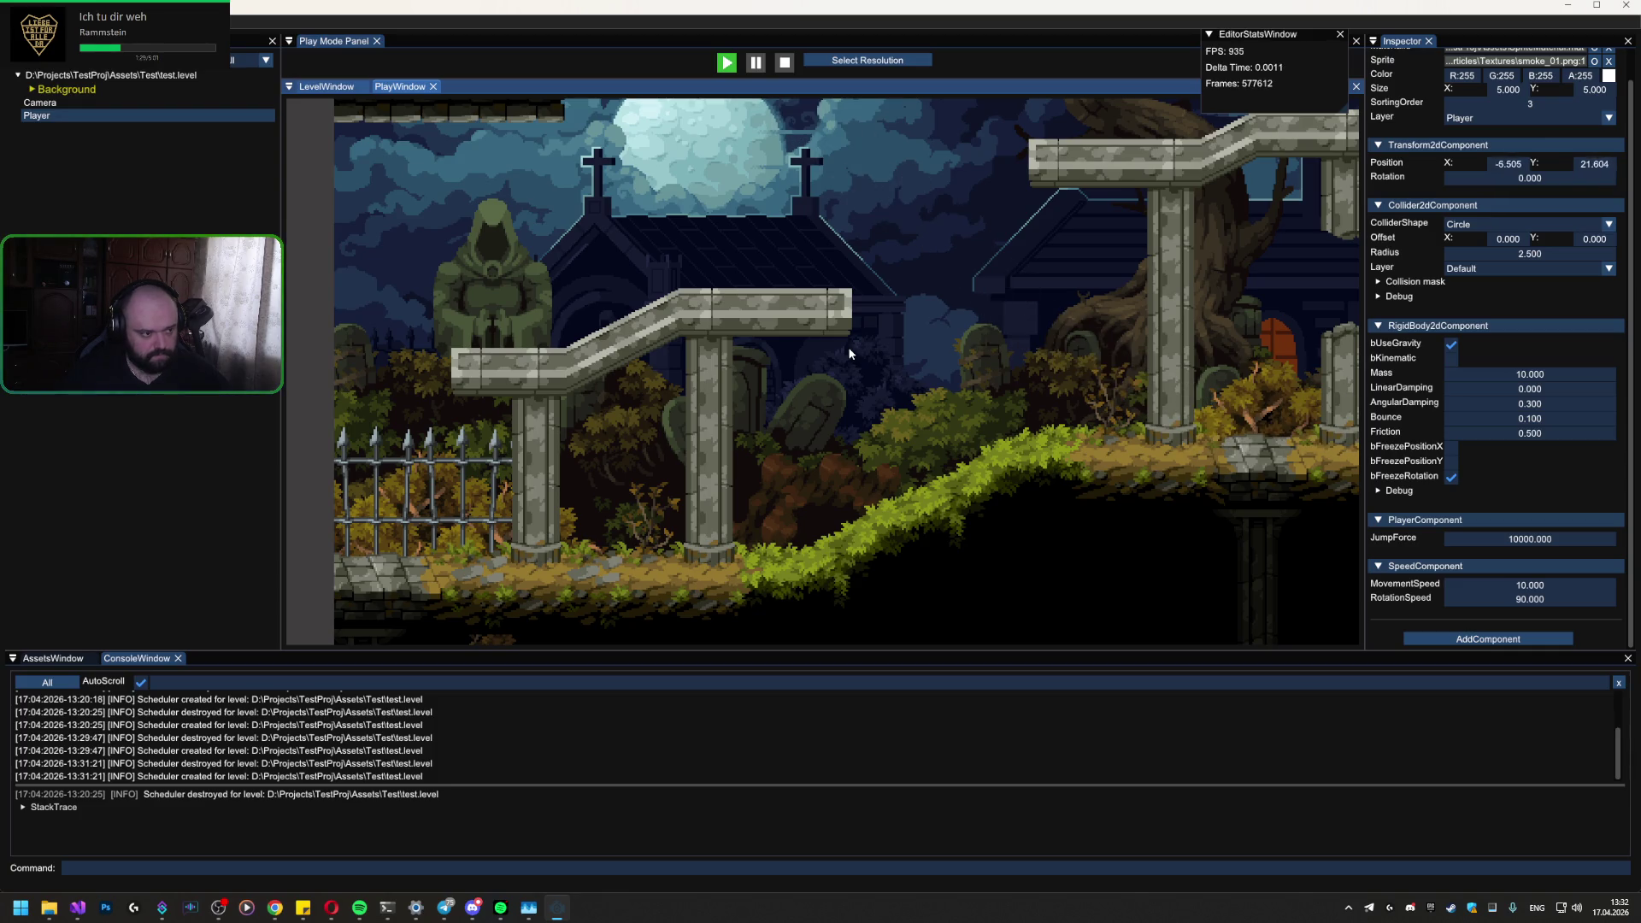
{"action": "key", "text": "a"}
{"action": "key", "text": "d"}
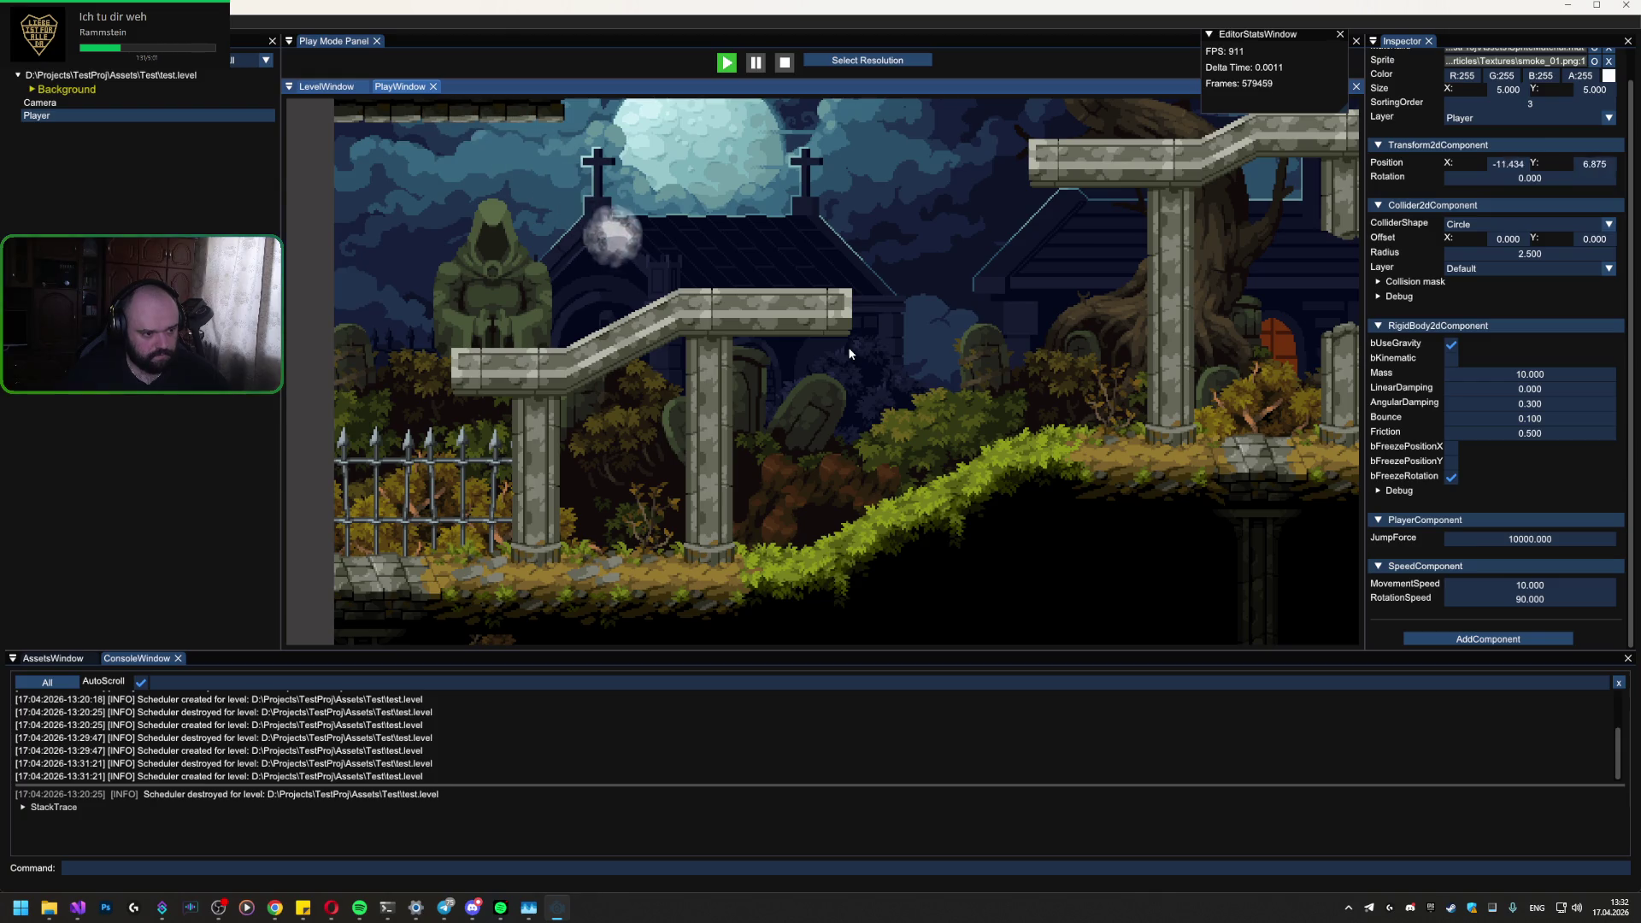
{"action": "key", "text": "a"}
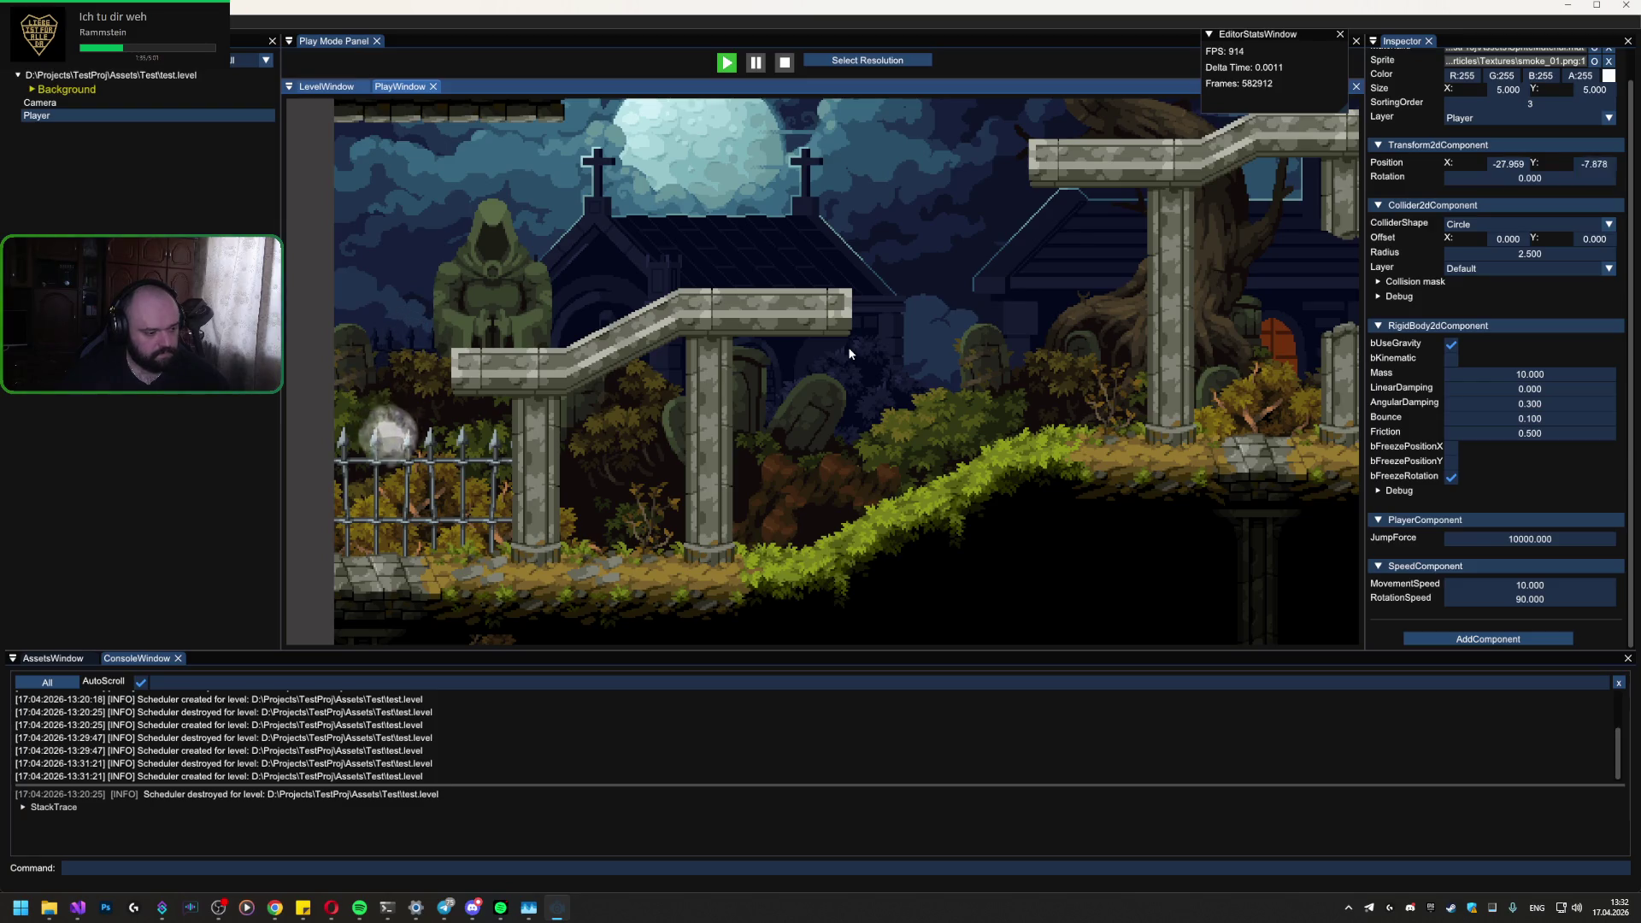
{"action": "key", "text": "d"}
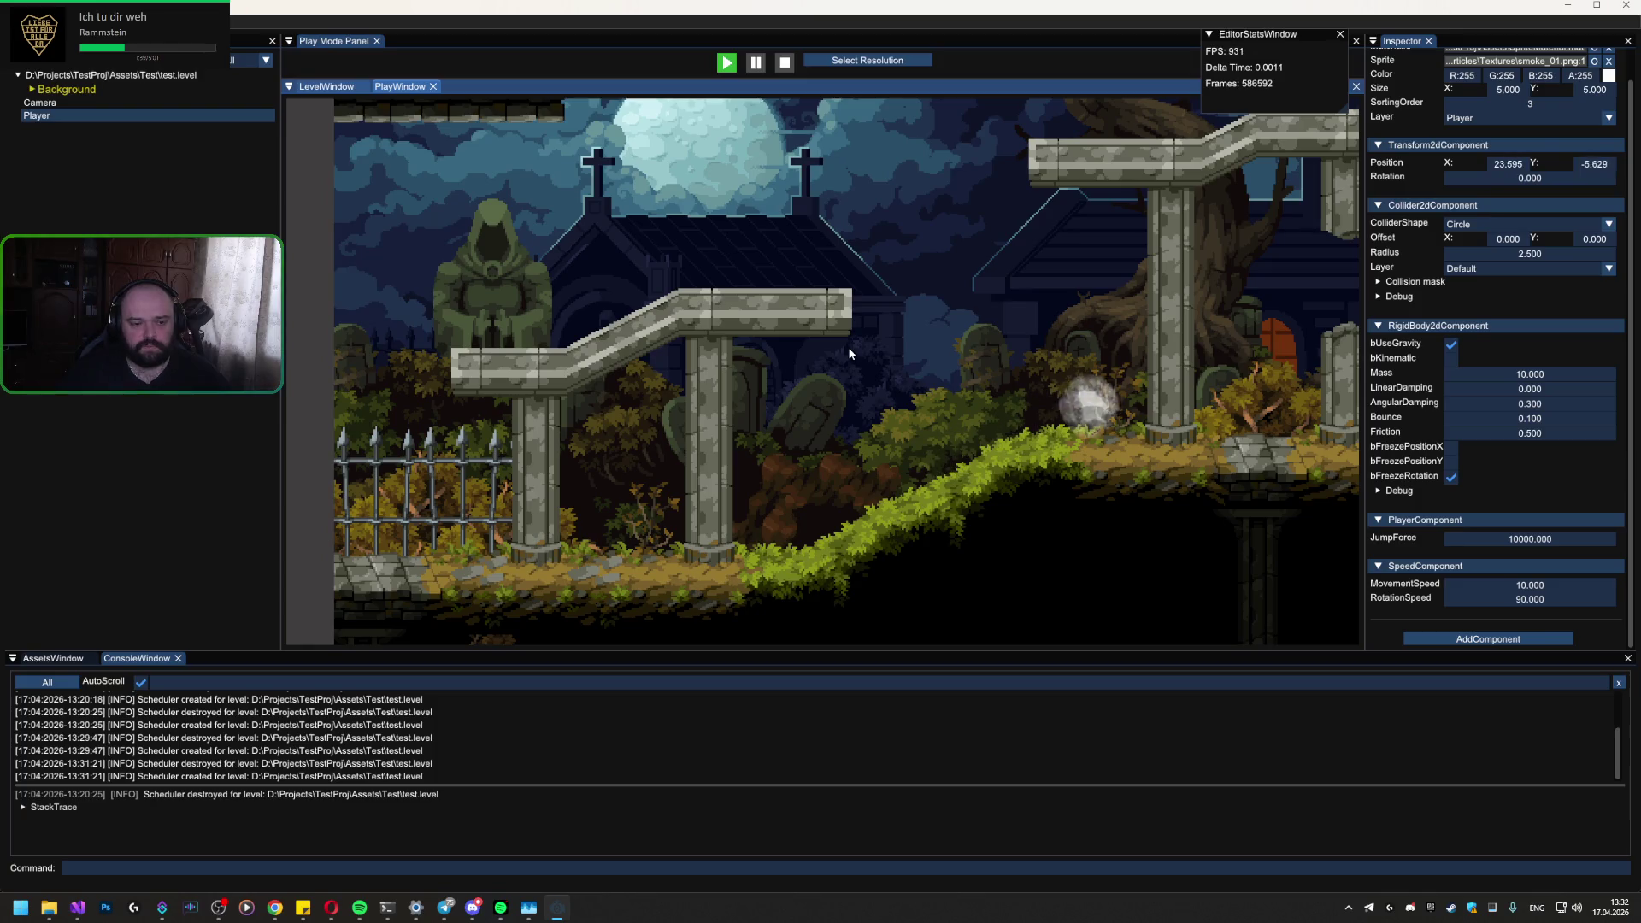
{"action": "key", "text": "space"}
{"action": "key", "text": "a"}
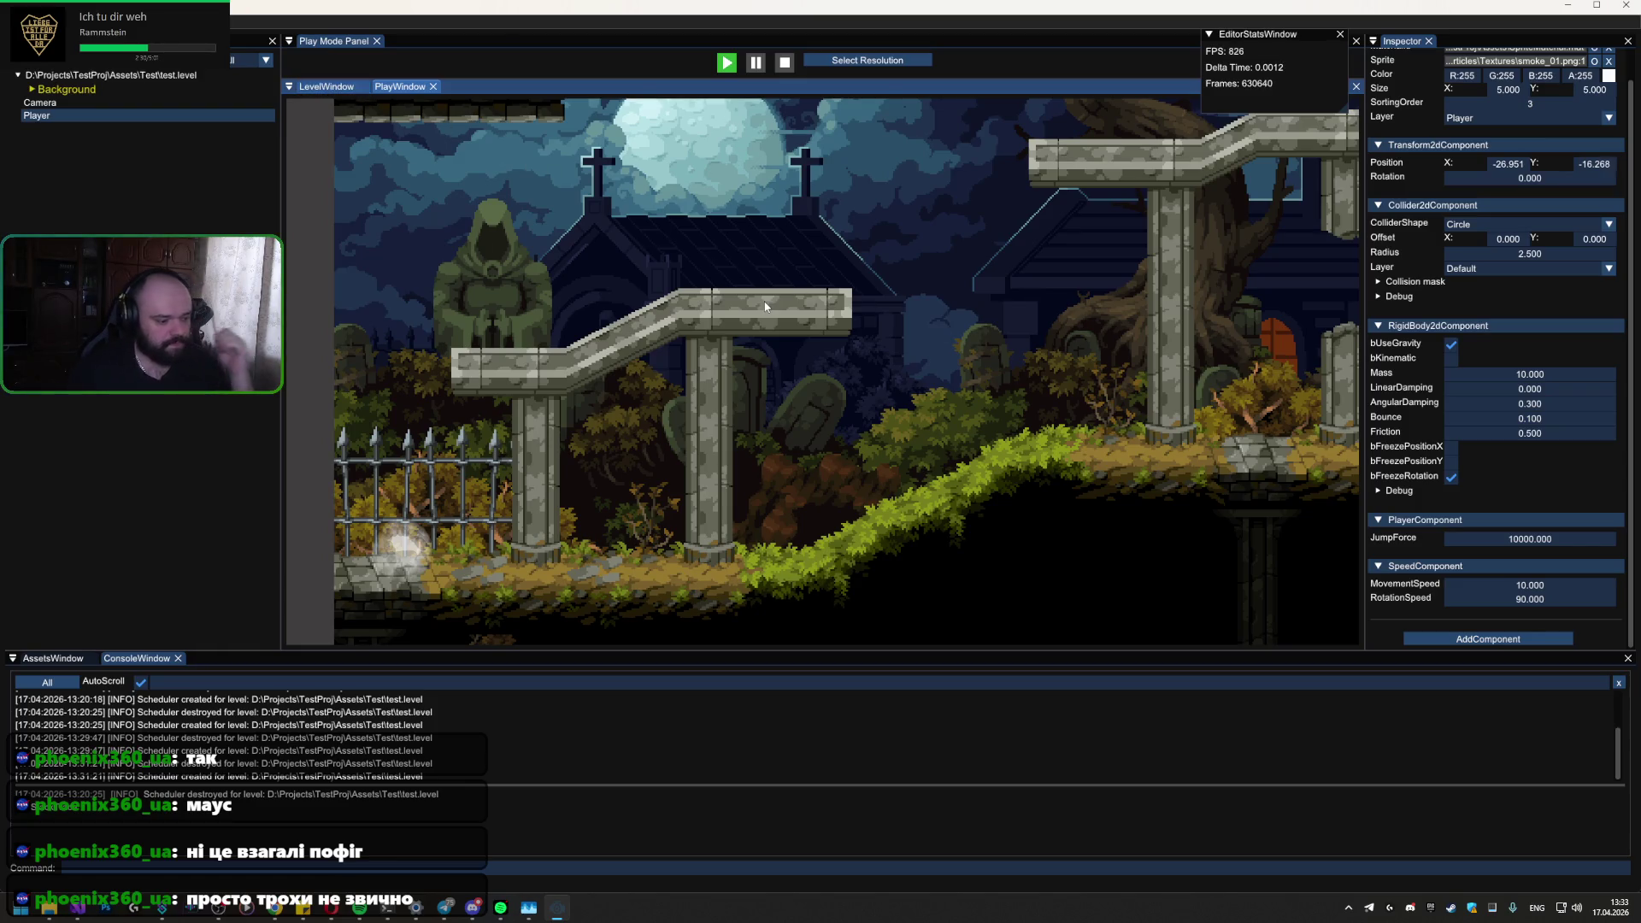
Step: Make the player ball jump again in the running level with JumpForce 10000
{"action": "key", "text": "space"}
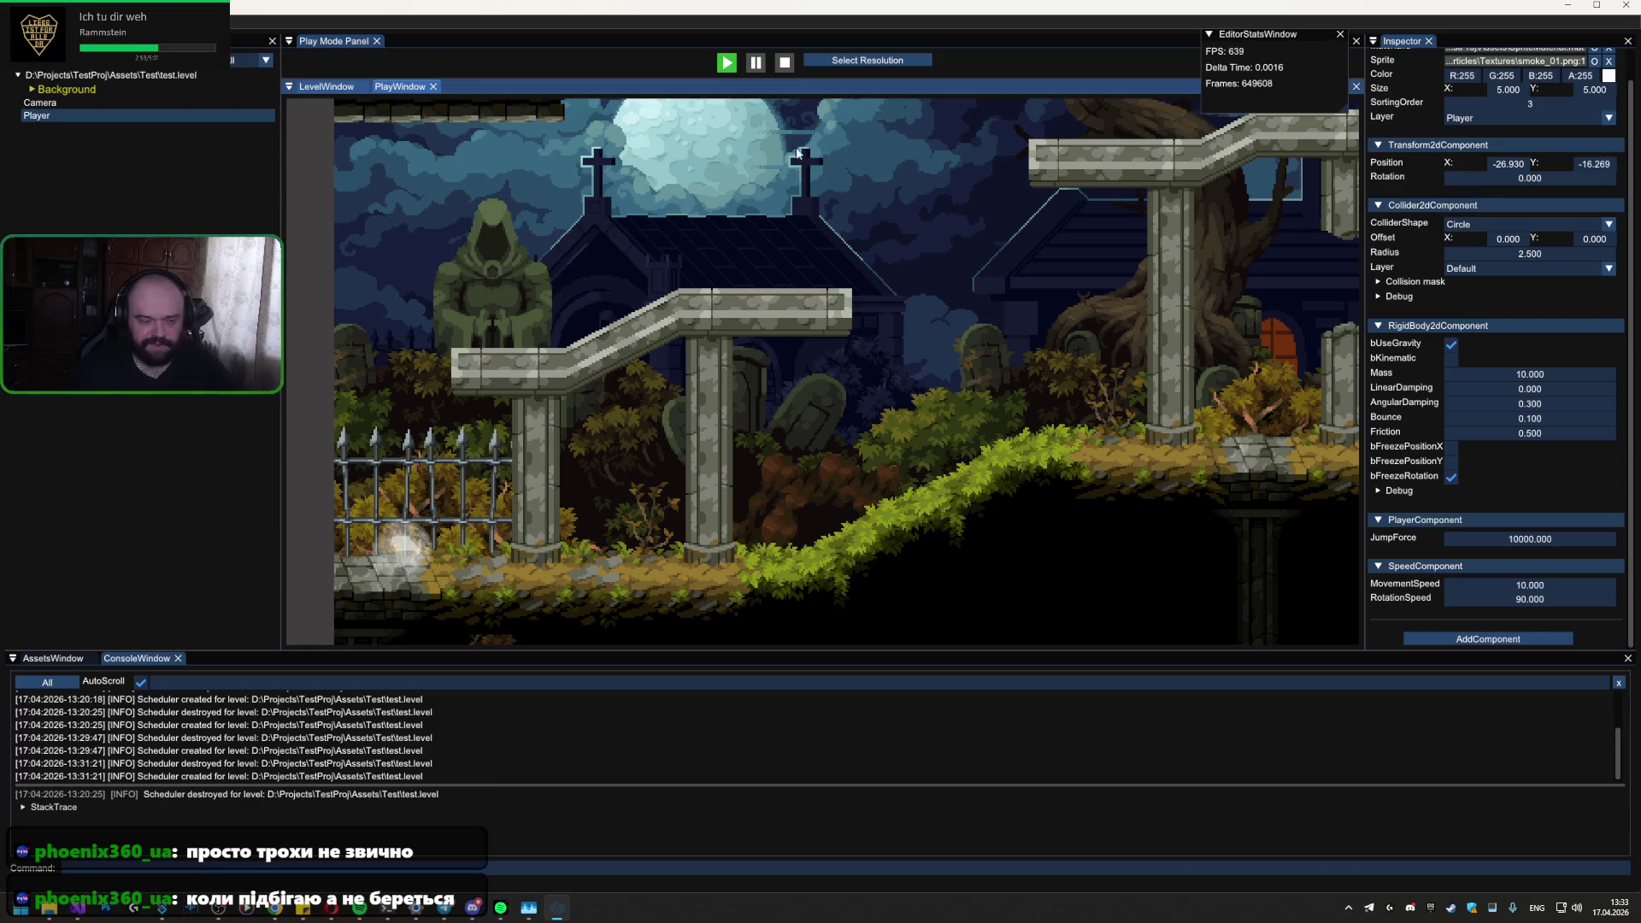
Step: Exit play mode and change the Player ball's JumpForce to 5000 in the Inspector
{"action": "left_click", "coordinate": [782, 63]}
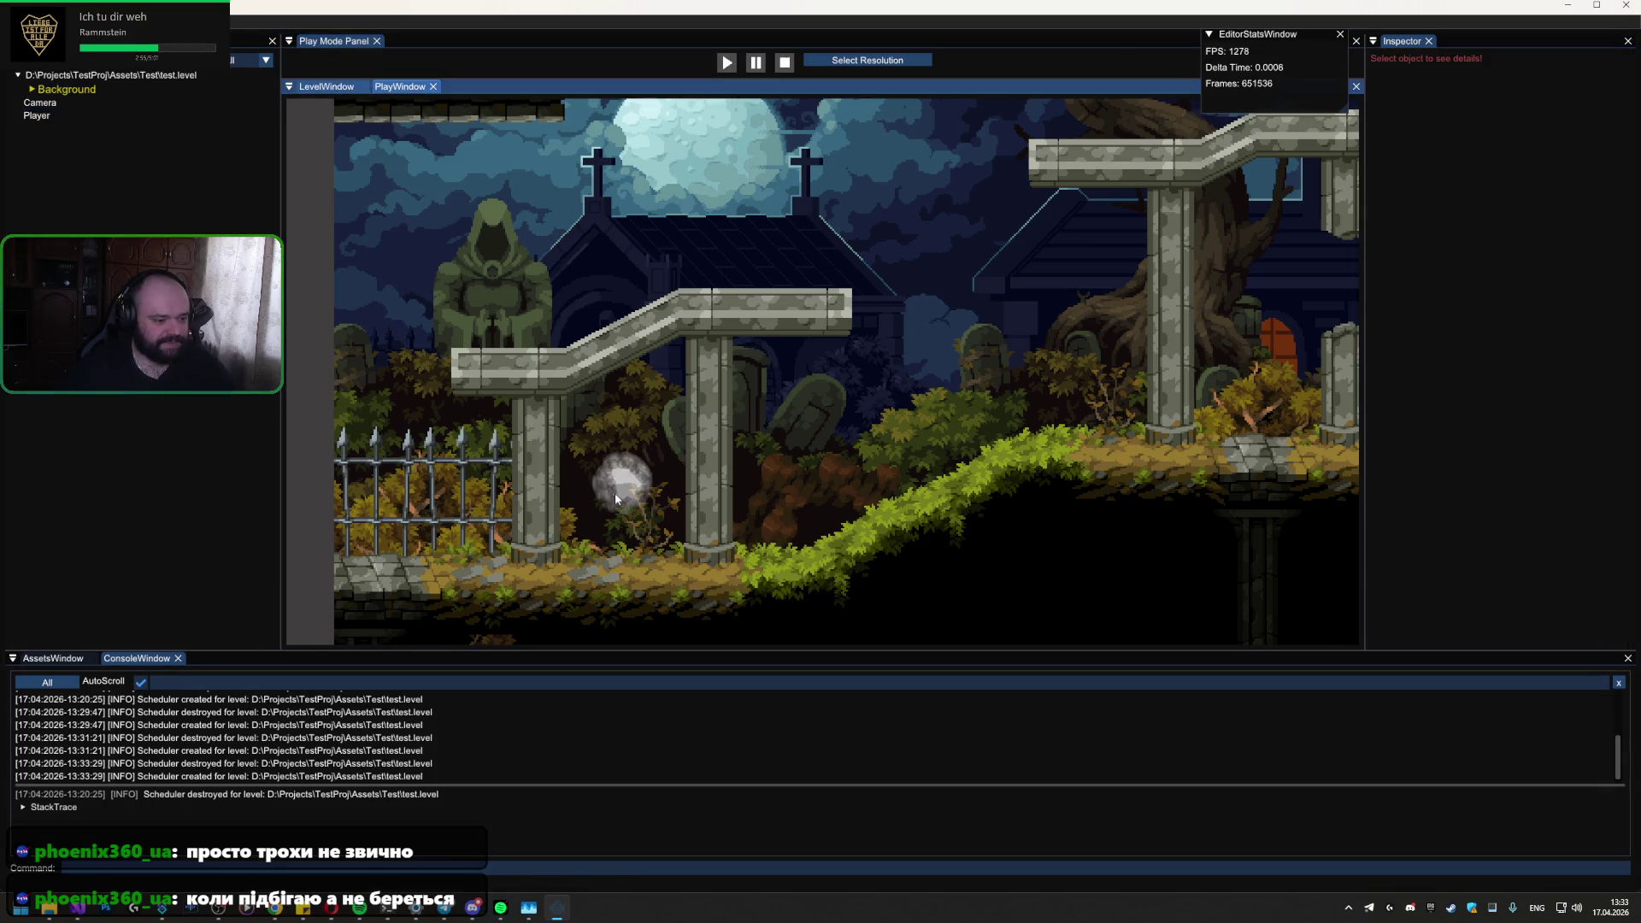
{"action": "left_click", "coordinate": [208, 117]}
{"action": "scroll", "coordinate": [1518, 537], "scroll_direction": "down", "scroll_amount": 1}
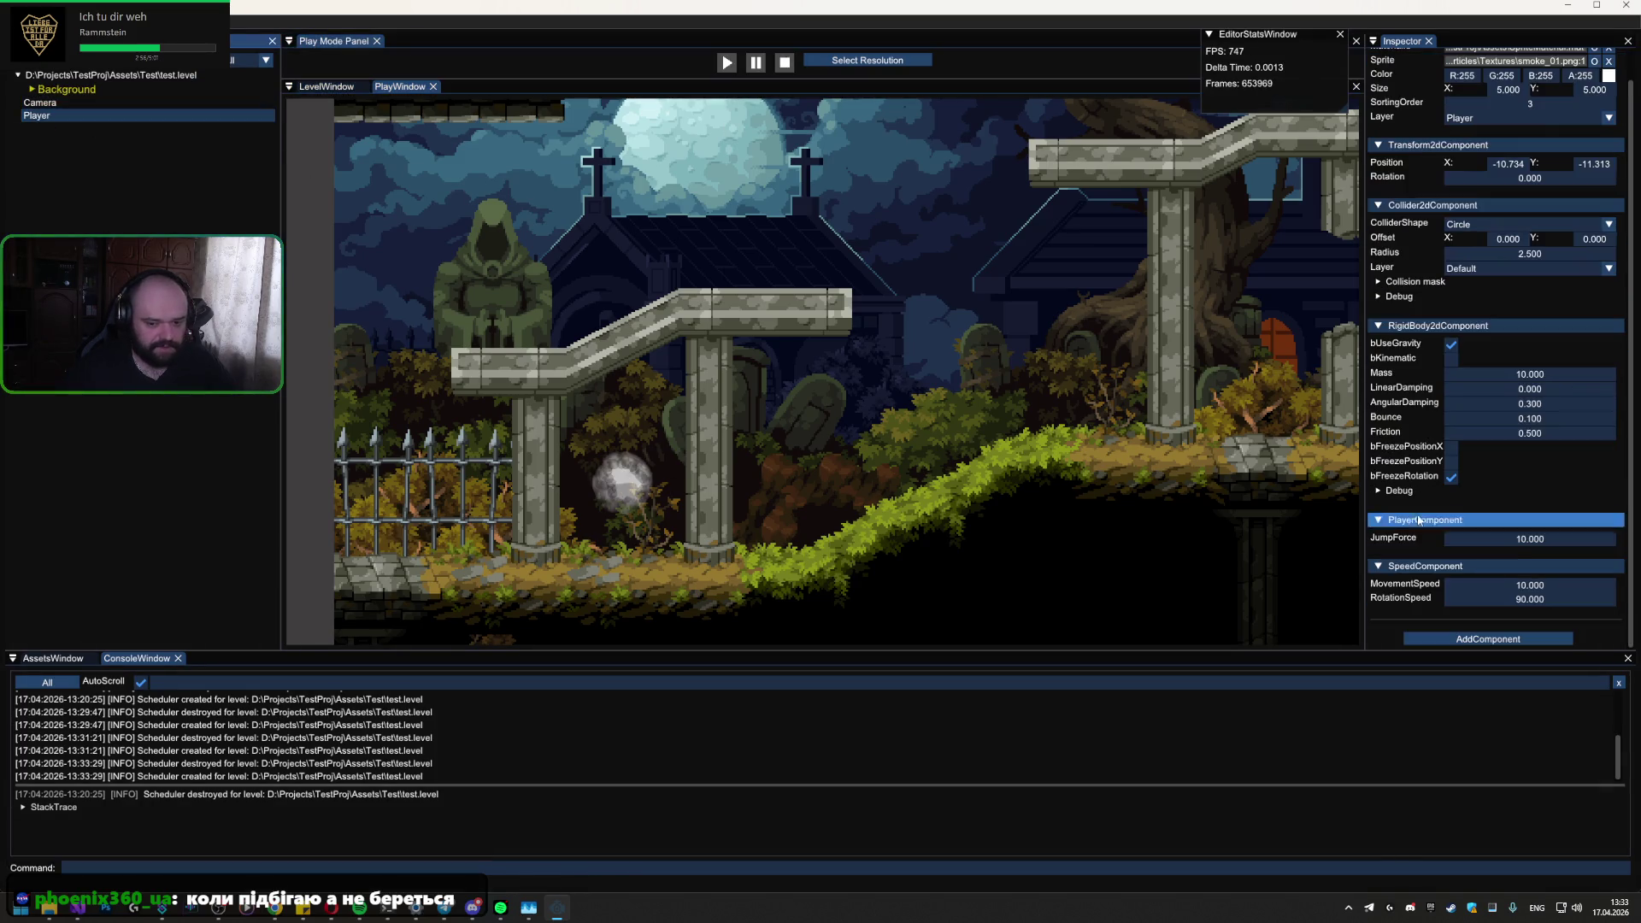
{"action": "double_click", "coordinate": [1514, 539]}
{"action": "left_click", "coordinate": [1449, 541]}
{"action": "type", "text": "50."}
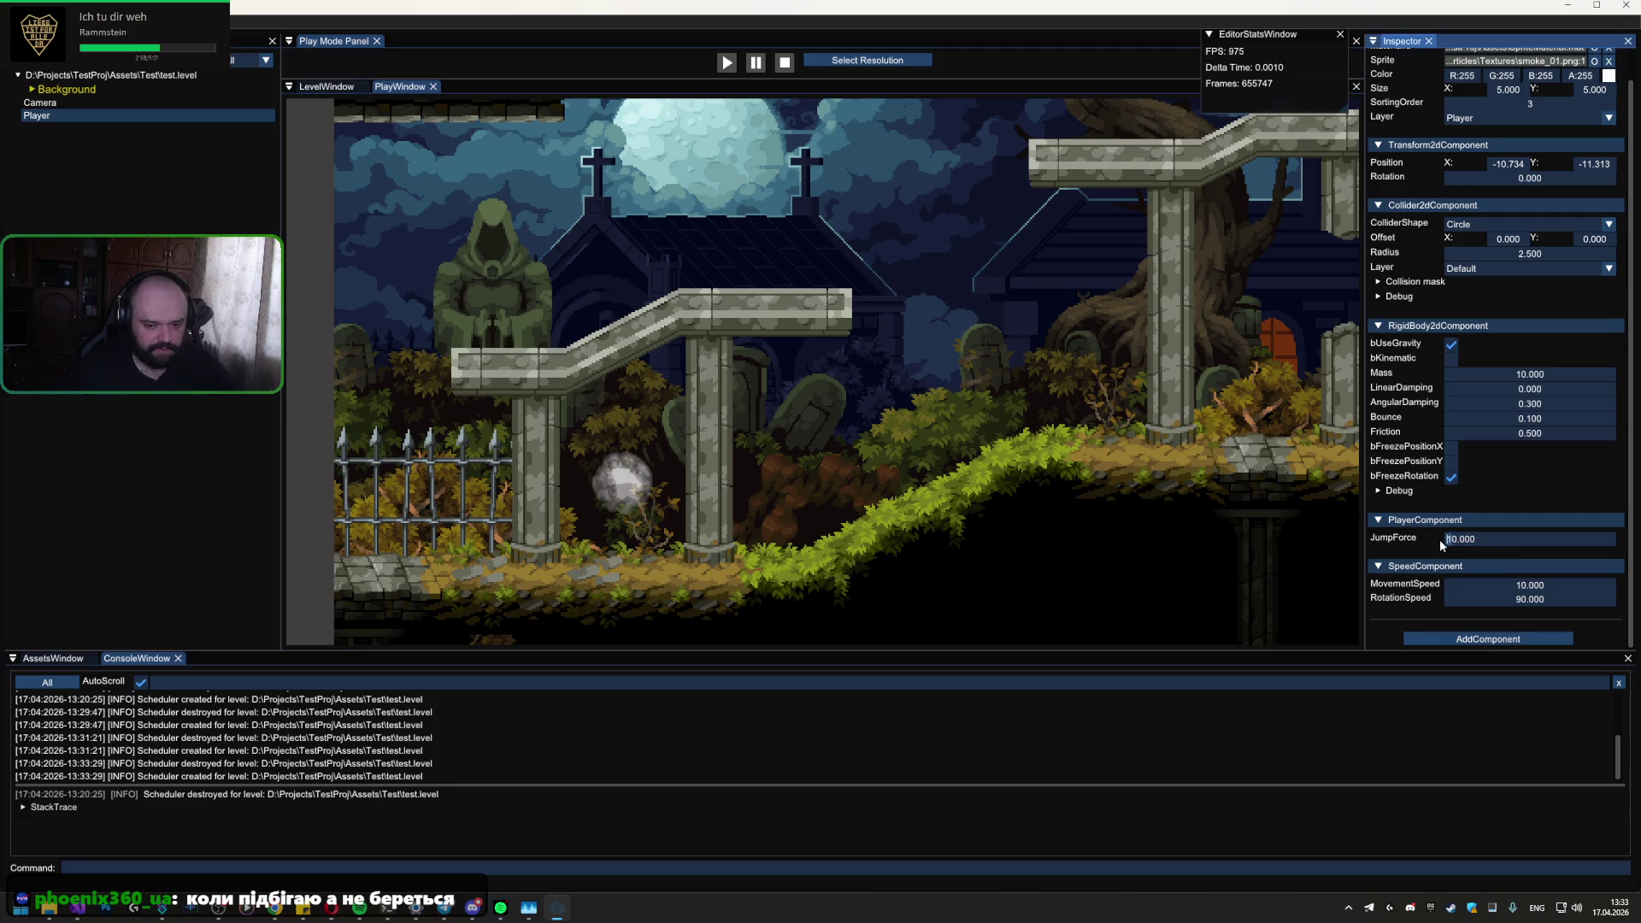
{"action": "type", "text": "000"}
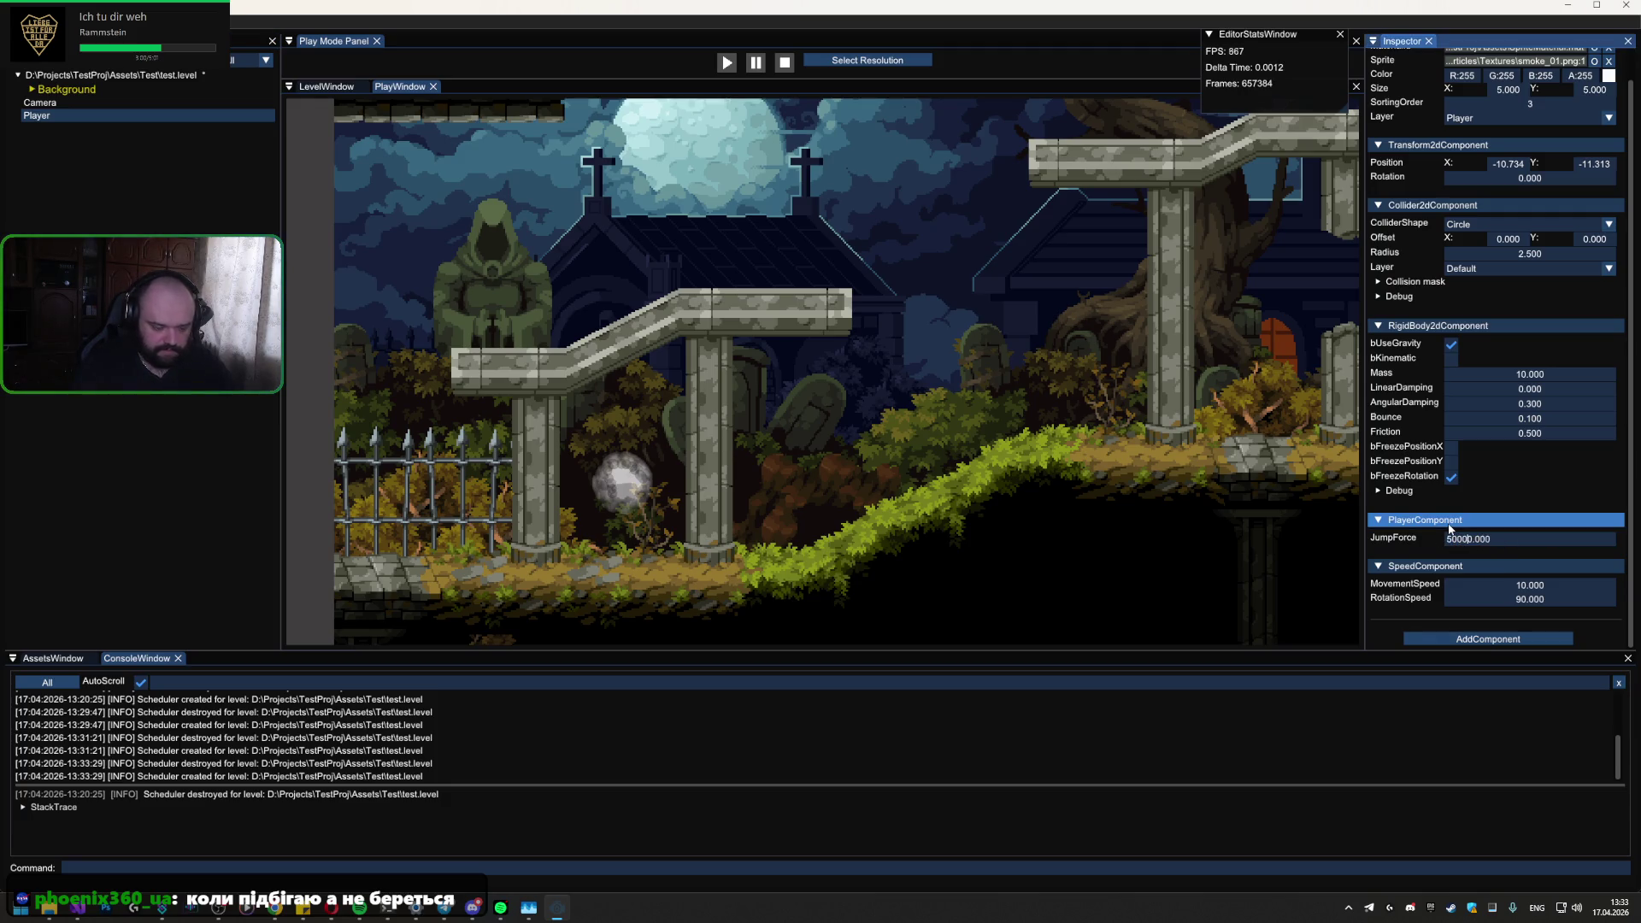
{"action": "key", "text": "Return"}
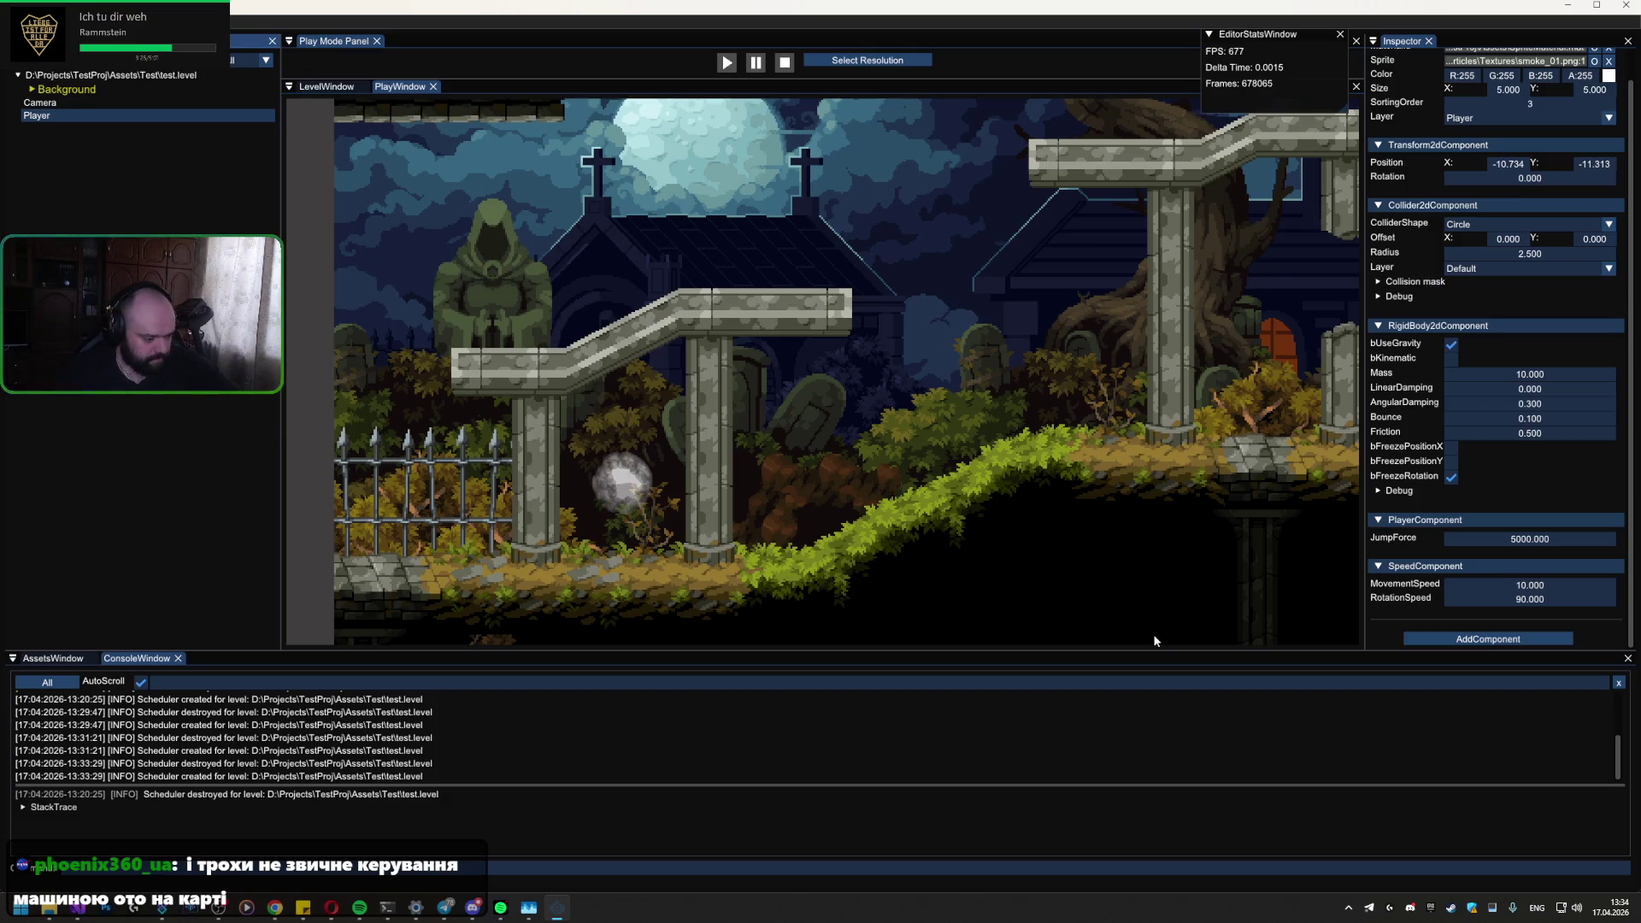
Step: Switch to the Chrome window showing the Trello board's Play mode card
{"action": "left_click", "coordinate": [275, 907]}
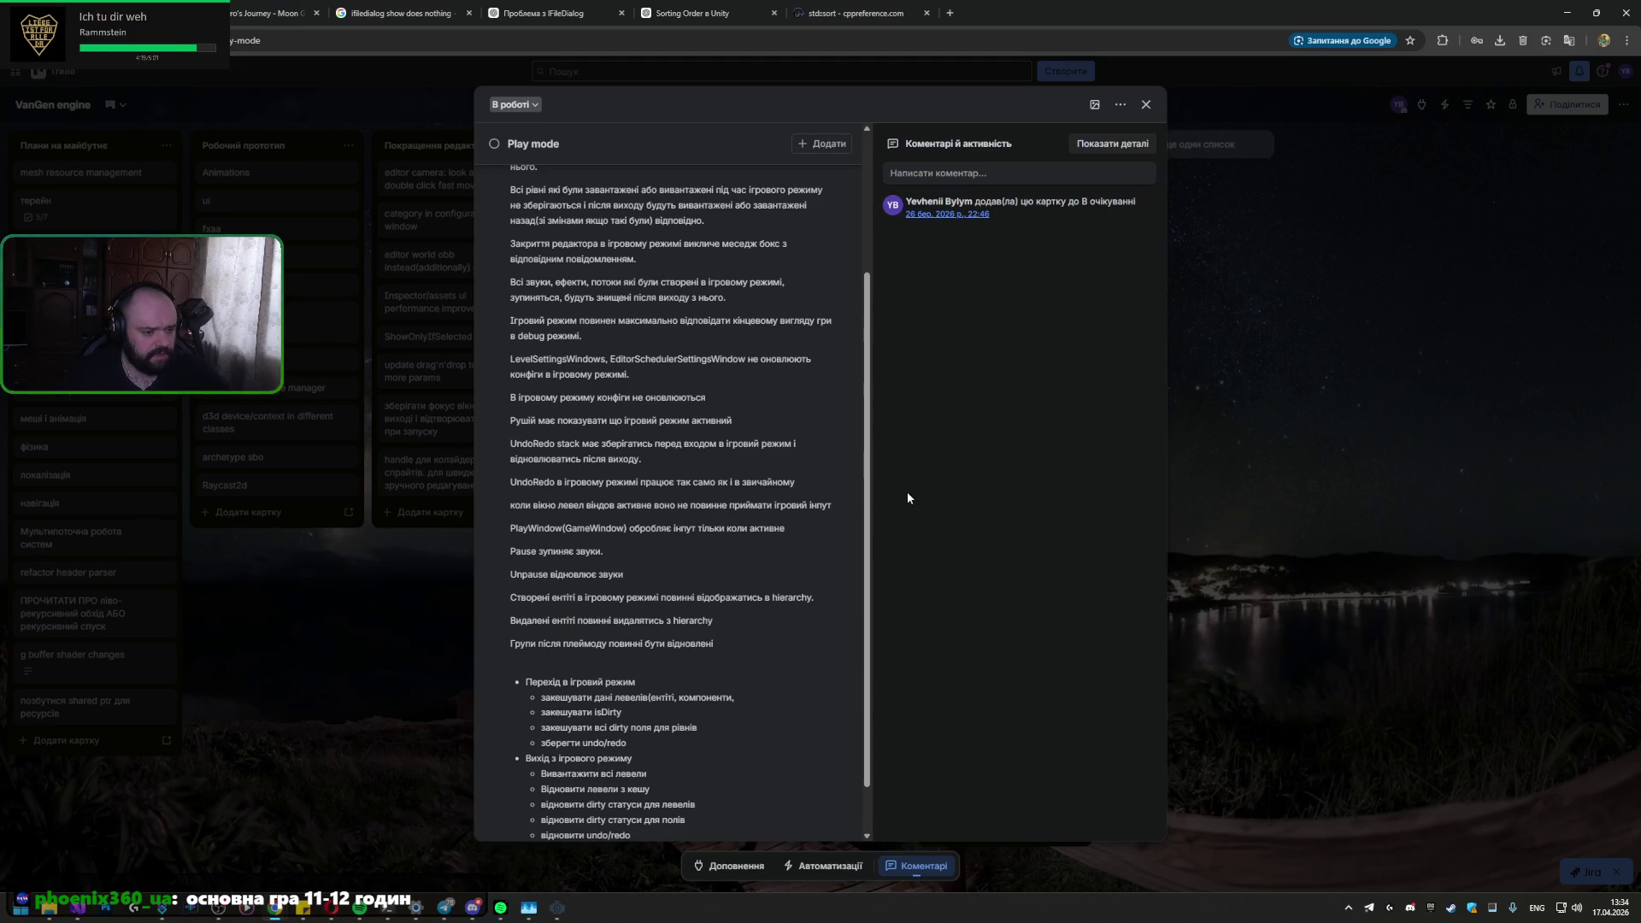
Step: Scroll through the Play mode card's requirements and enter/exit checklist, then close the card
{"action": "left_click_drag", "start_coordinate": [867, 476], "coordinate": [876, 322]}
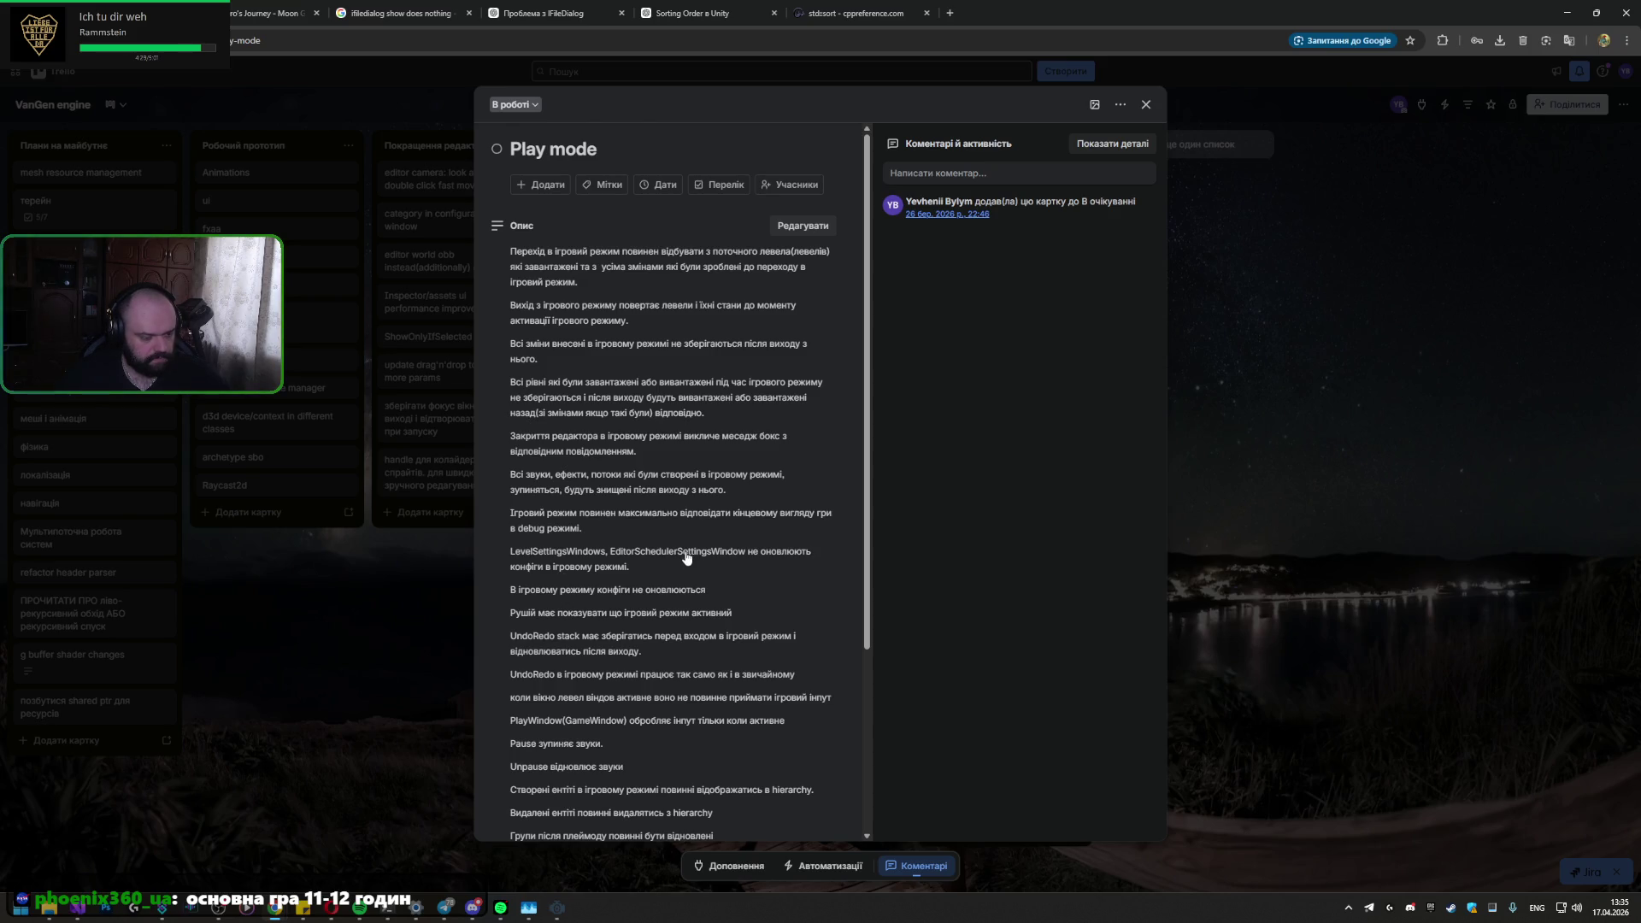
{"action": "scroll", "coordinate": [686, 557], "scroll_direction": "down", "scroll_amount": 2}
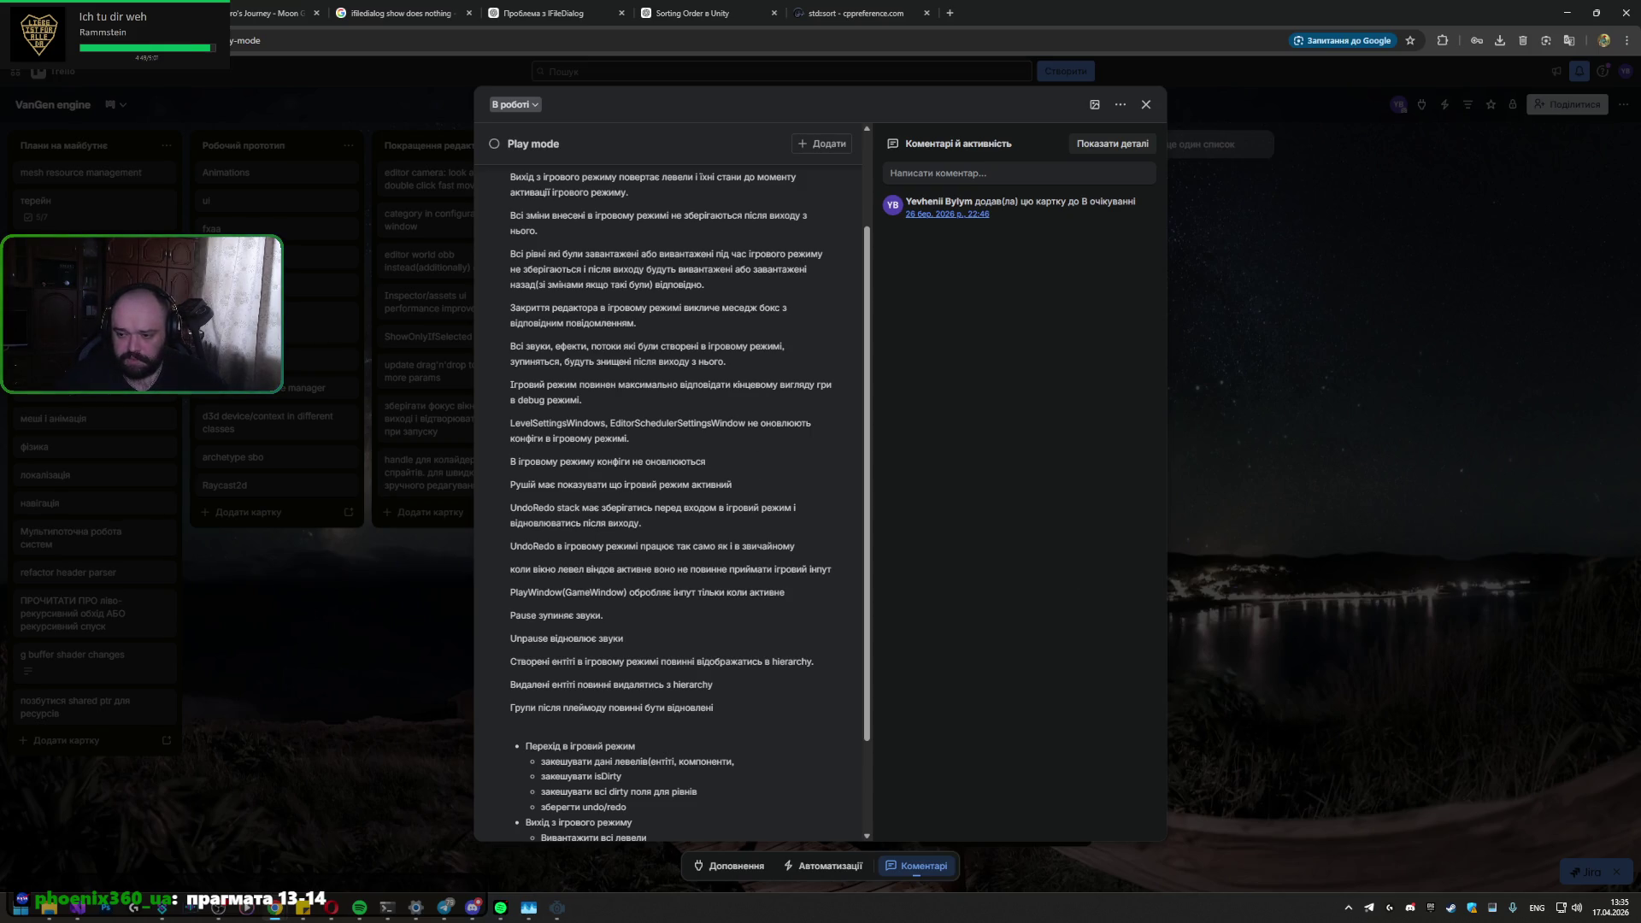
{"action": "left_click", "coordinate": [1143, 105]}
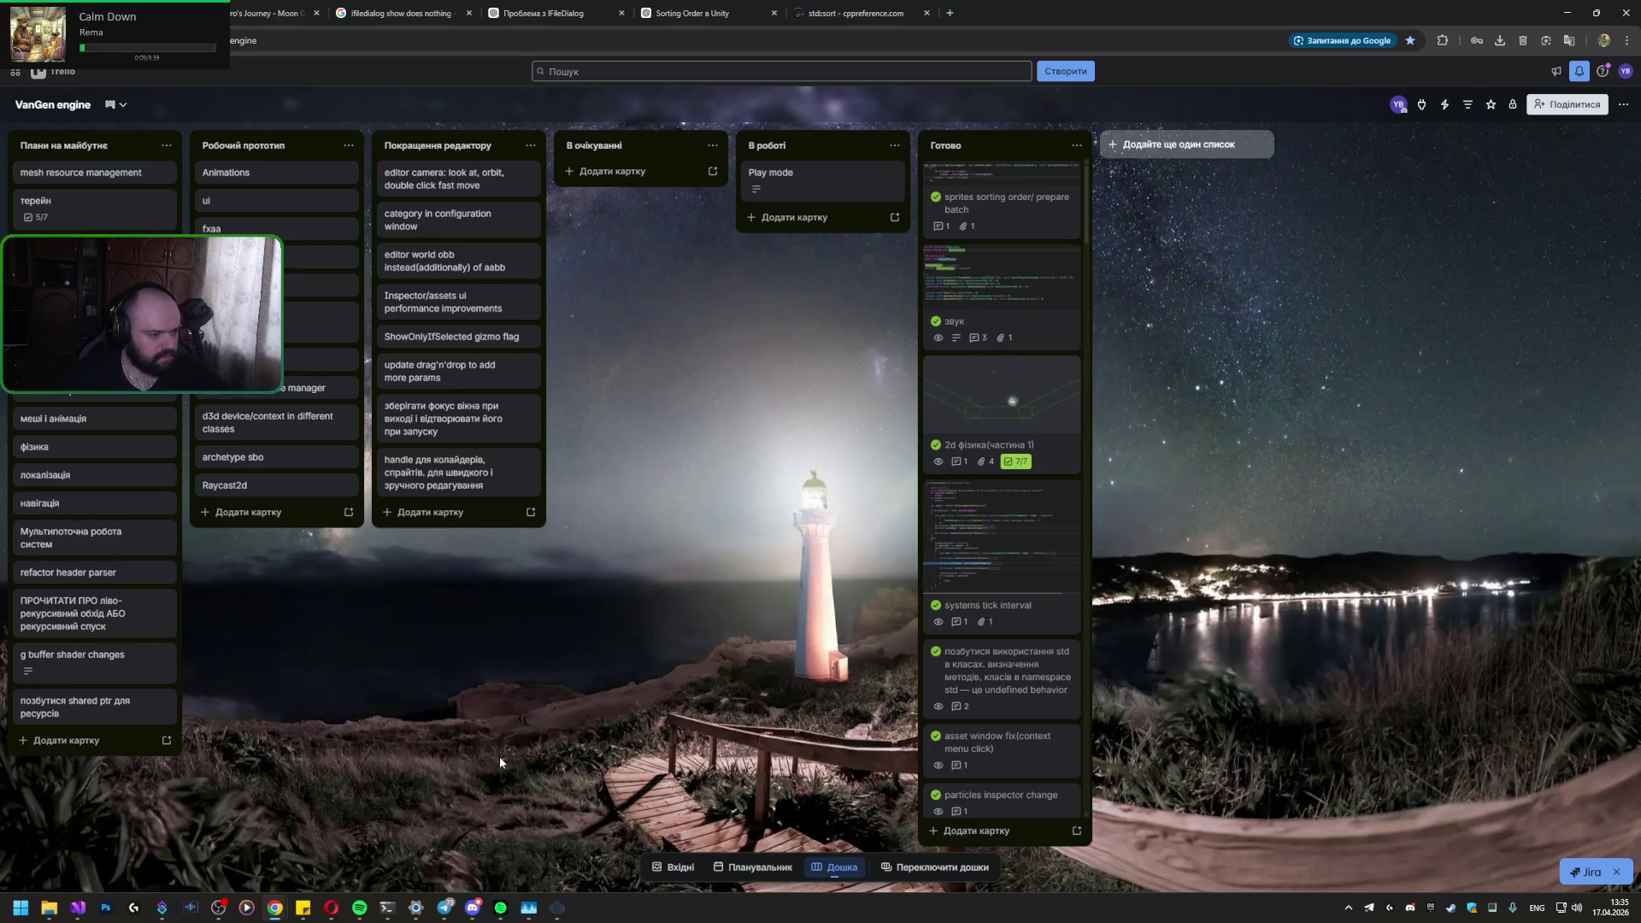
{"action": "mouse_move", "coordinate": [84, 913]}
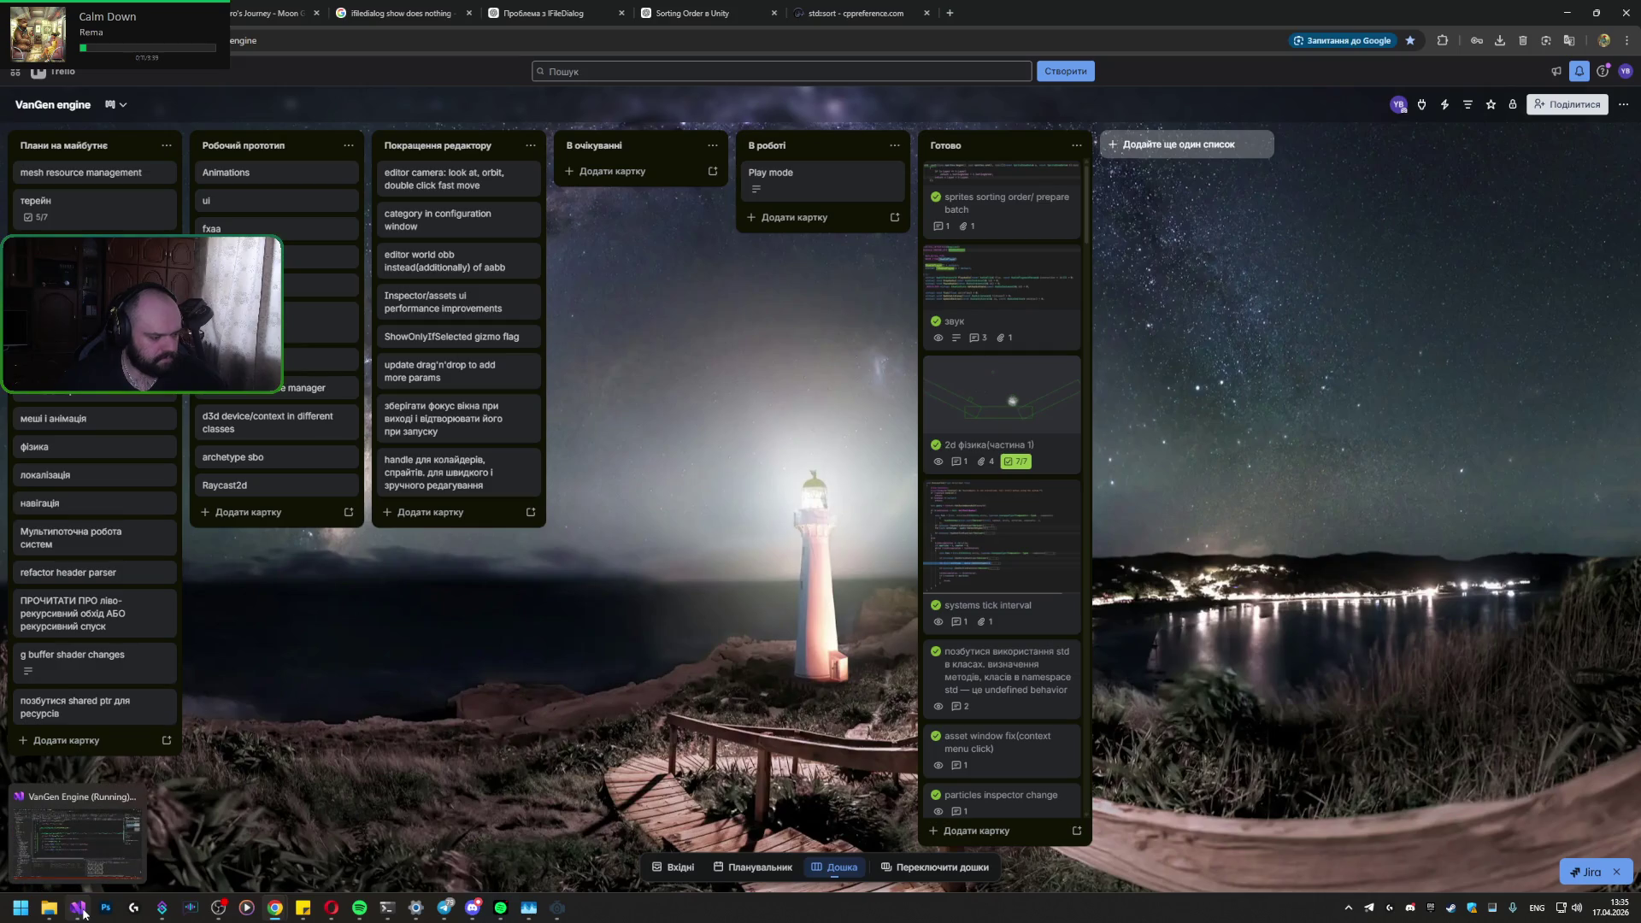